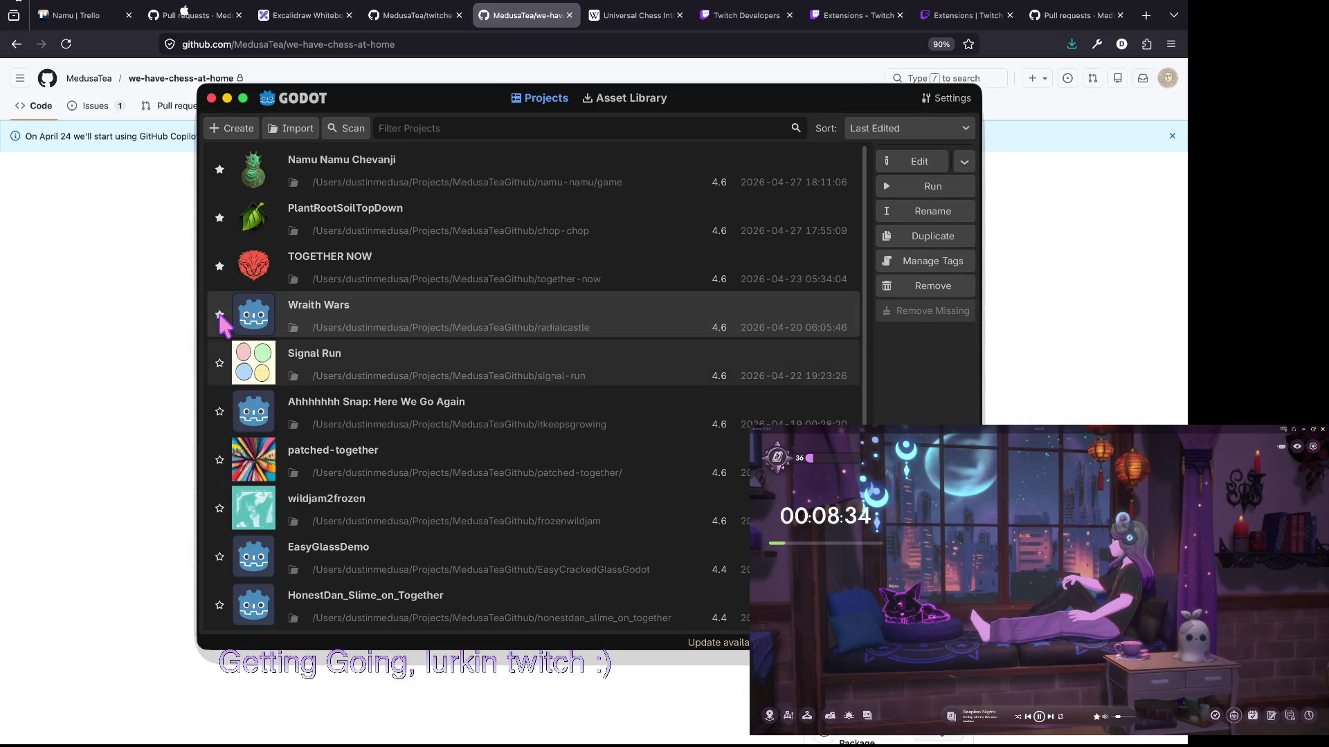
- Star Signal Run as a favourite, then open the Namu Namu Chevanji project in the editor
click(220, 363)
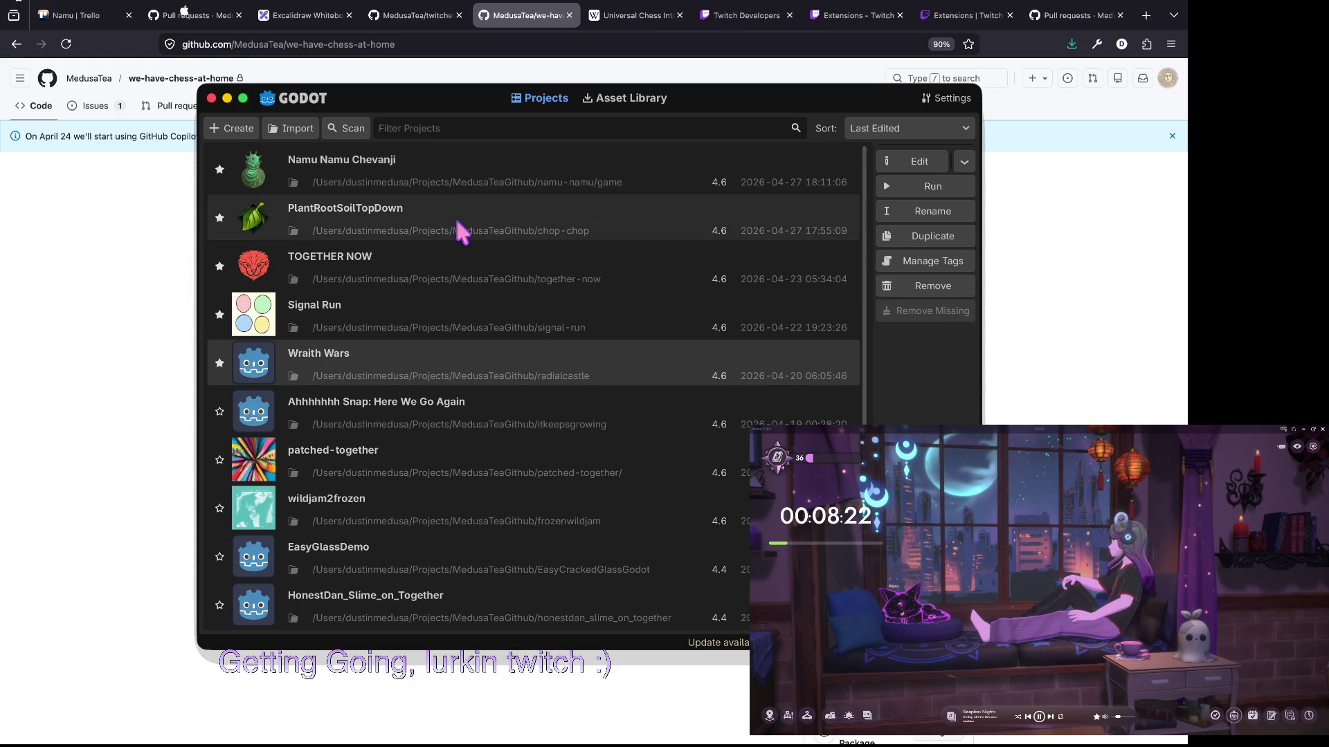
click(452, 163)
double_click(447, 153)
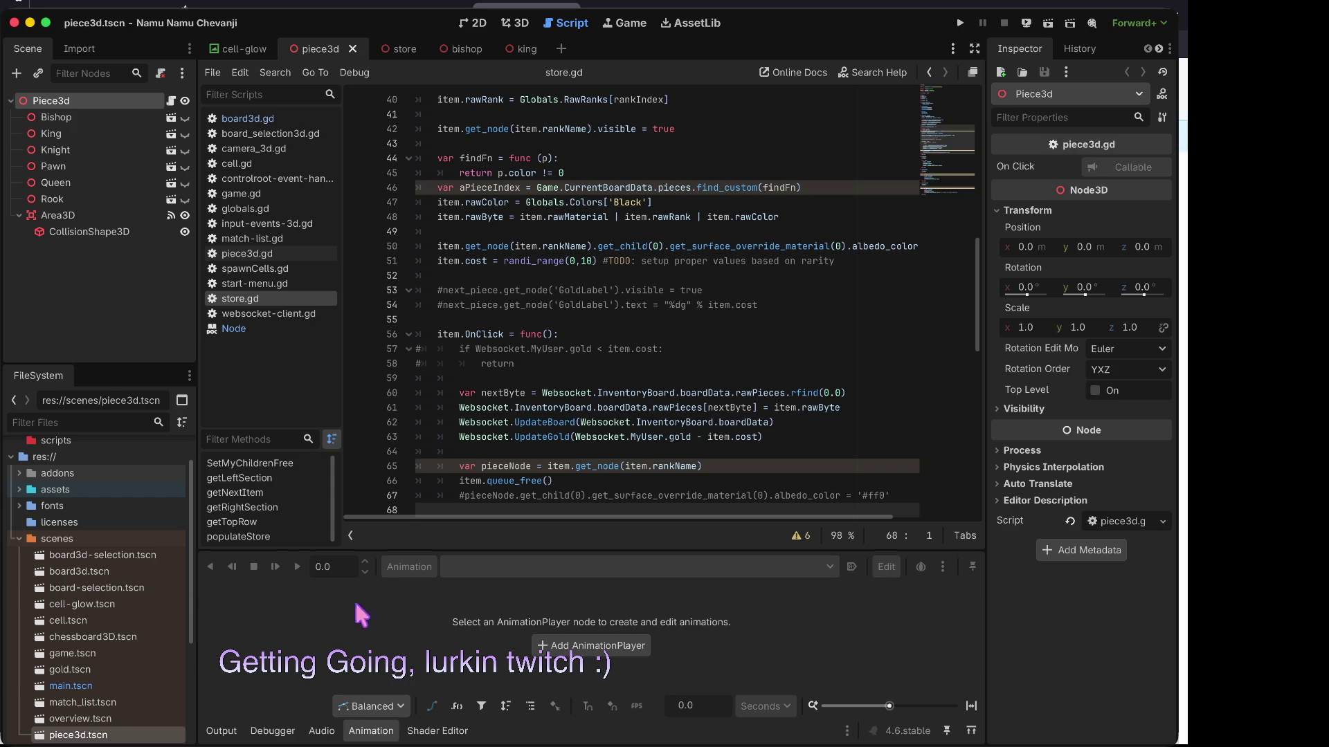
- Show the engine's Output log in the bottom panel beneath store.gd
click(222, 730)
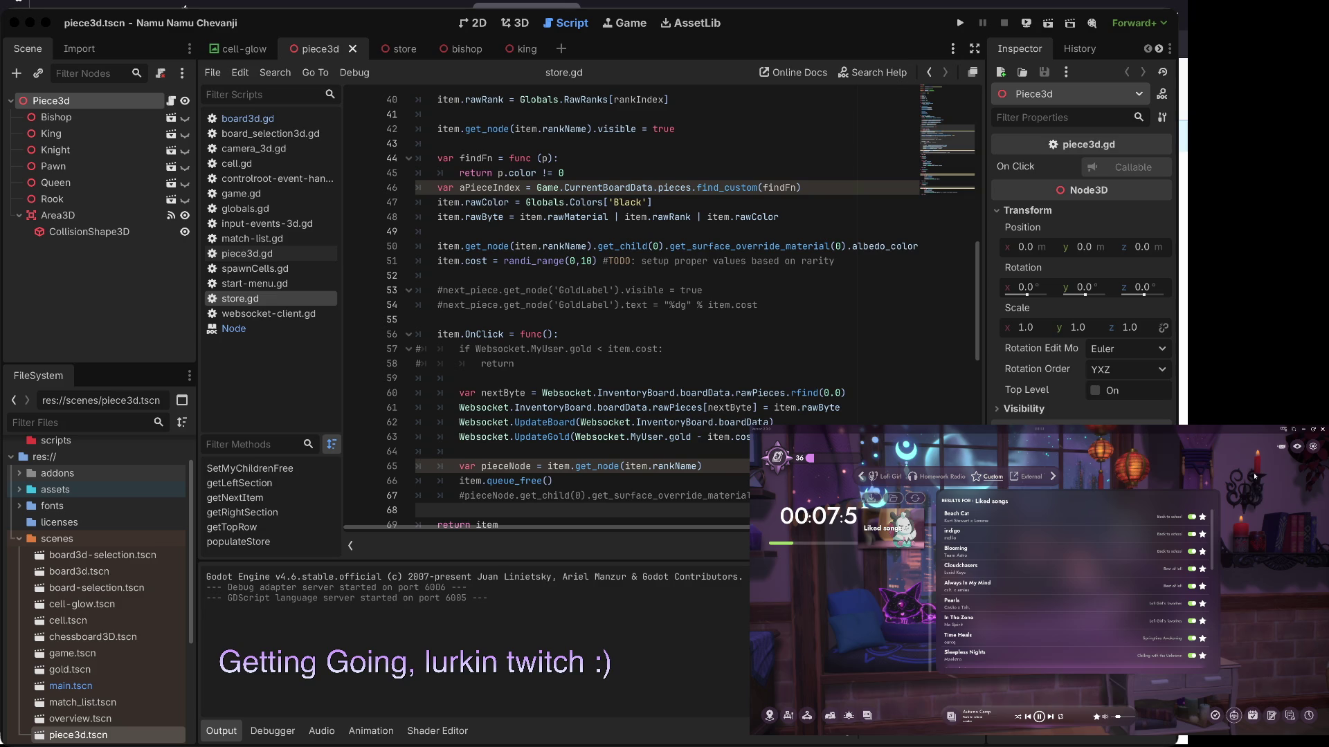
- Scroll down through the Liked songs playlist in the Lofi overlay
scroll(1058, 582, down, 3)
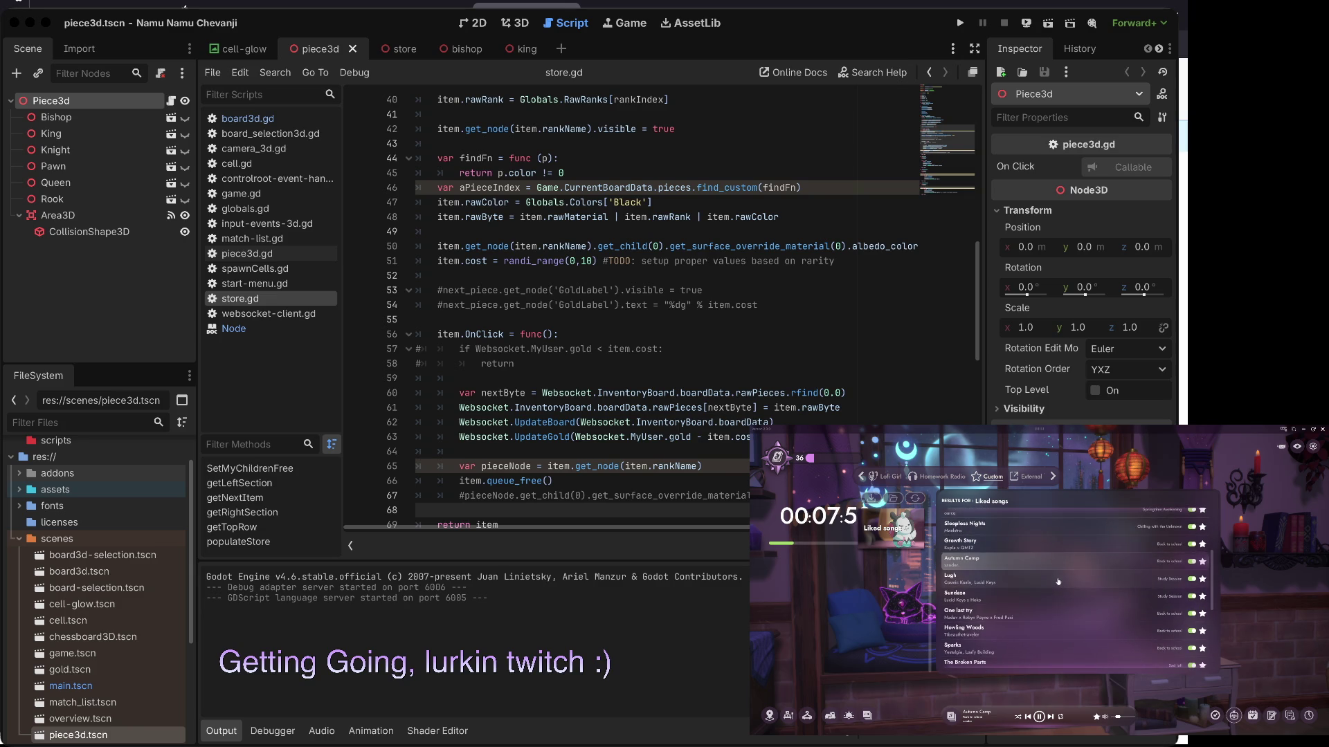
scroll(1057, 582, down, 4)
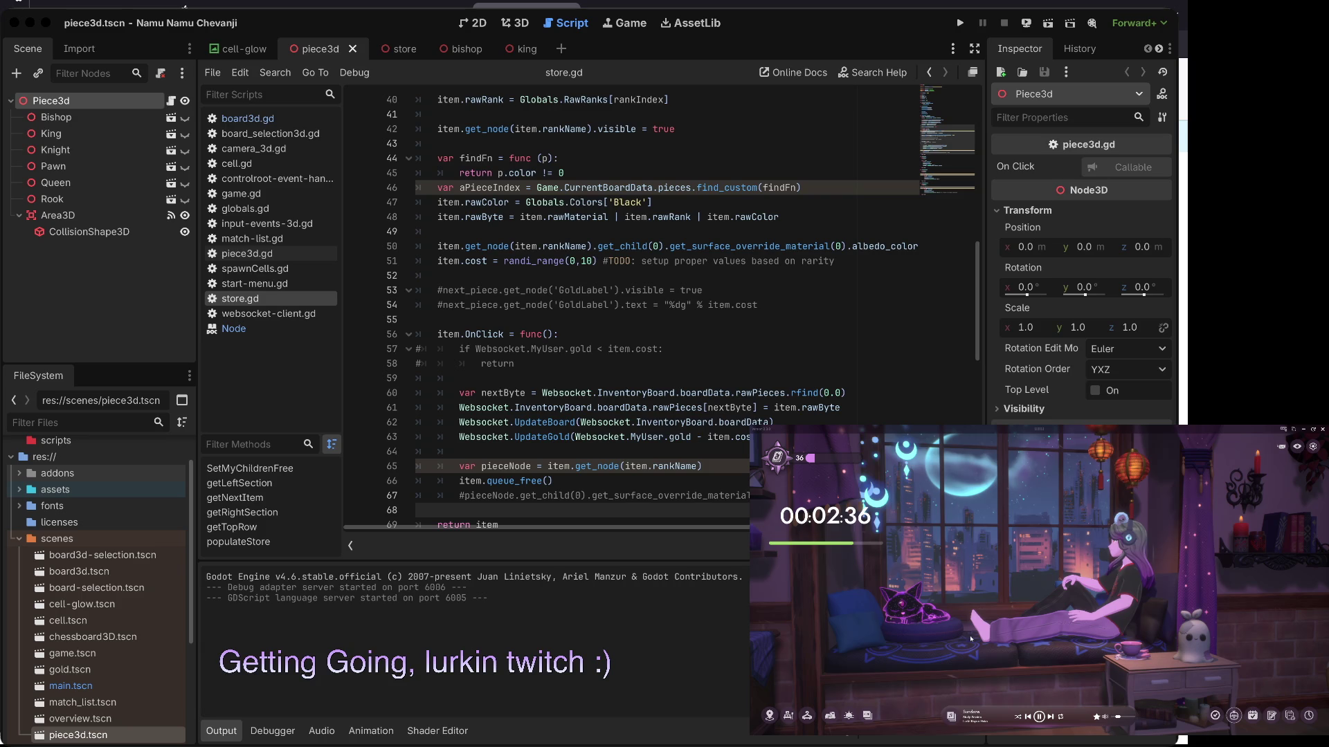
- Reset and start the ten-minute focus timer, later stopping it back at 00:10:00
click(801, 547)
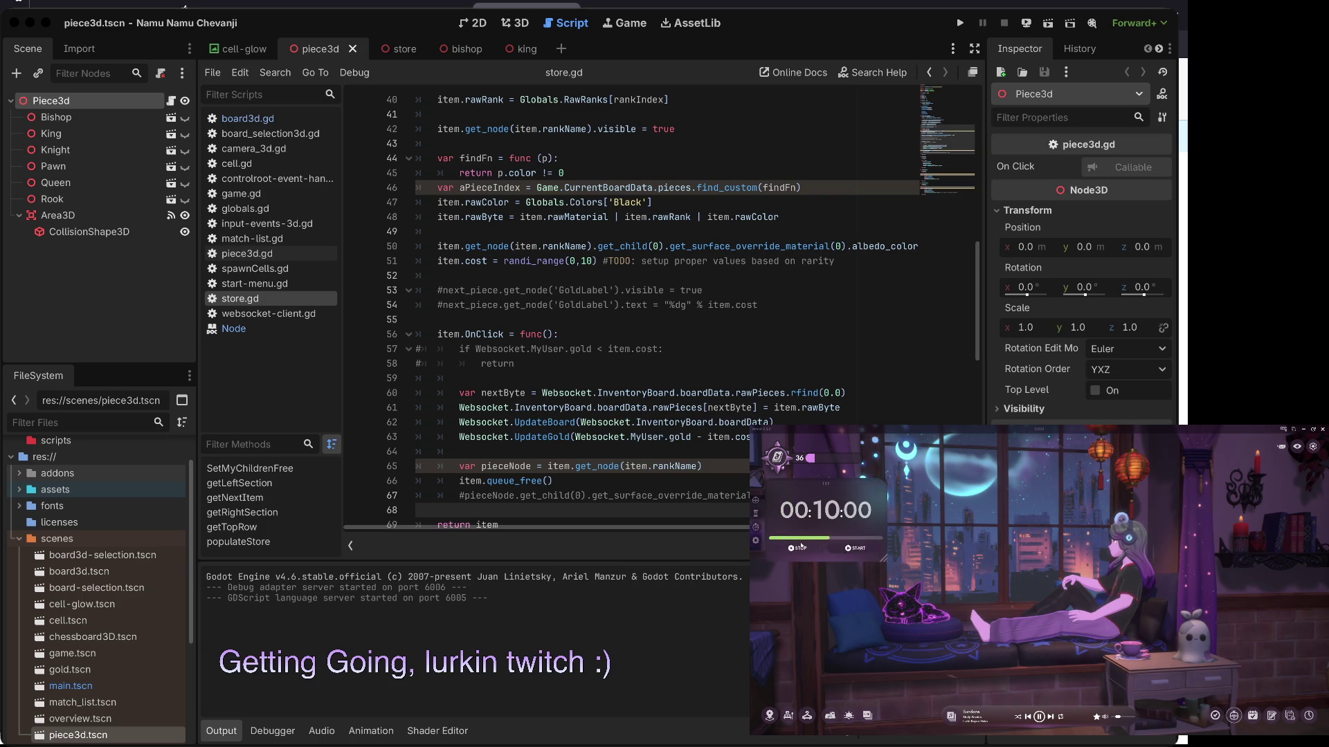
click(852, 548)
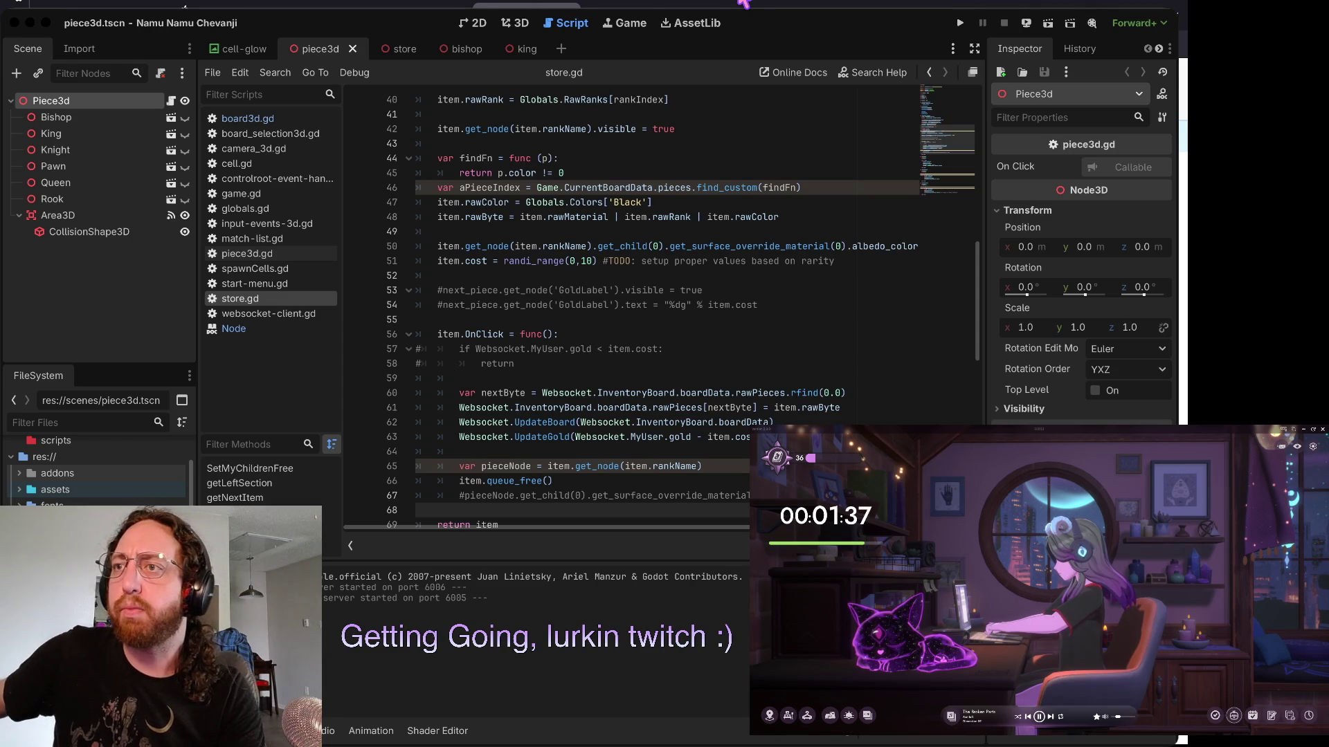
mouse_move(854, 496)
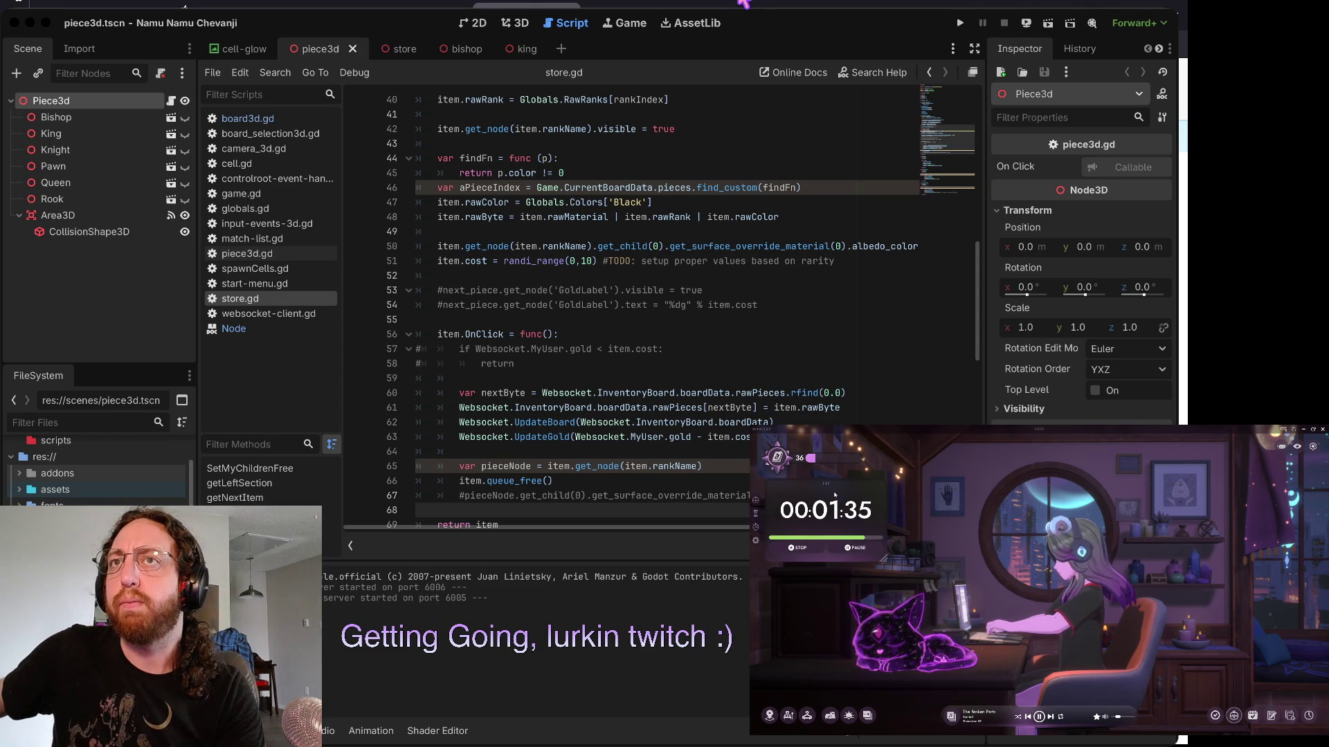
click(813, 548)
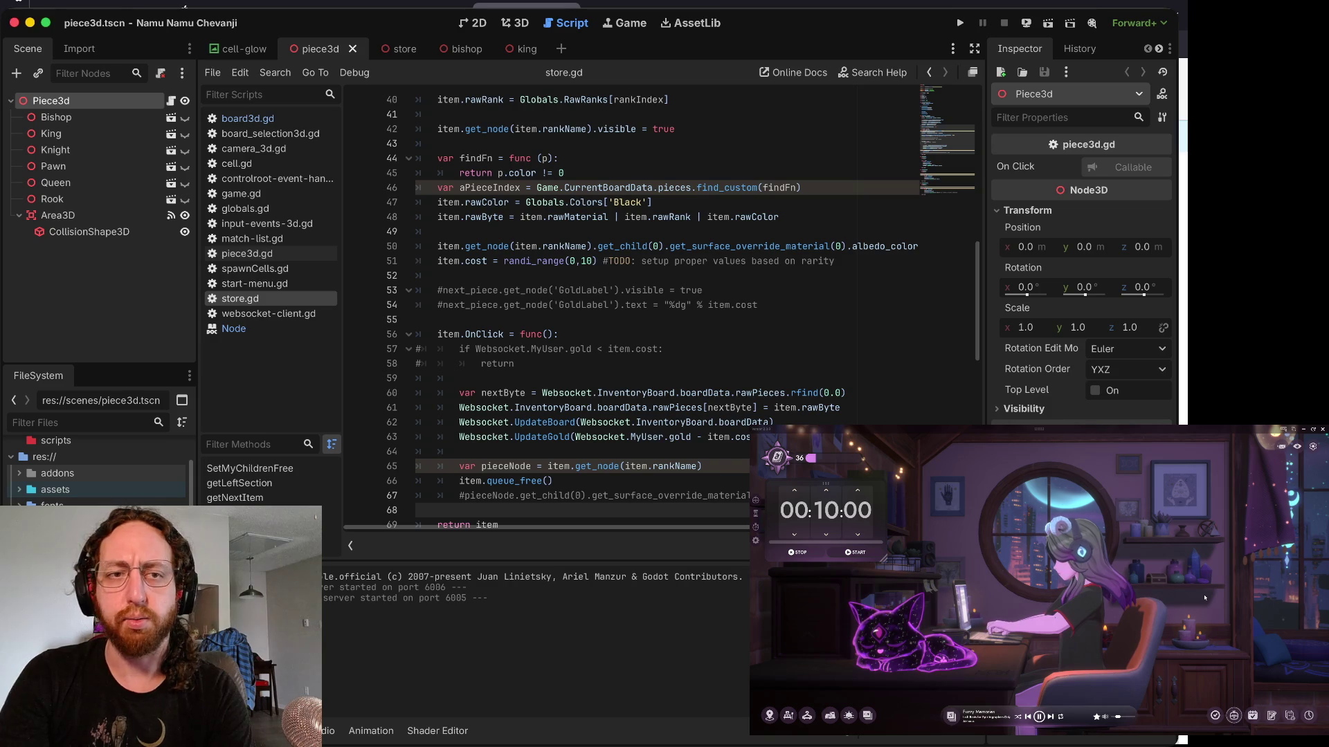
- Go to line 51 of store.gd, run the game, and switch to the terminal workspace
click(497, 260)
key(super+b)
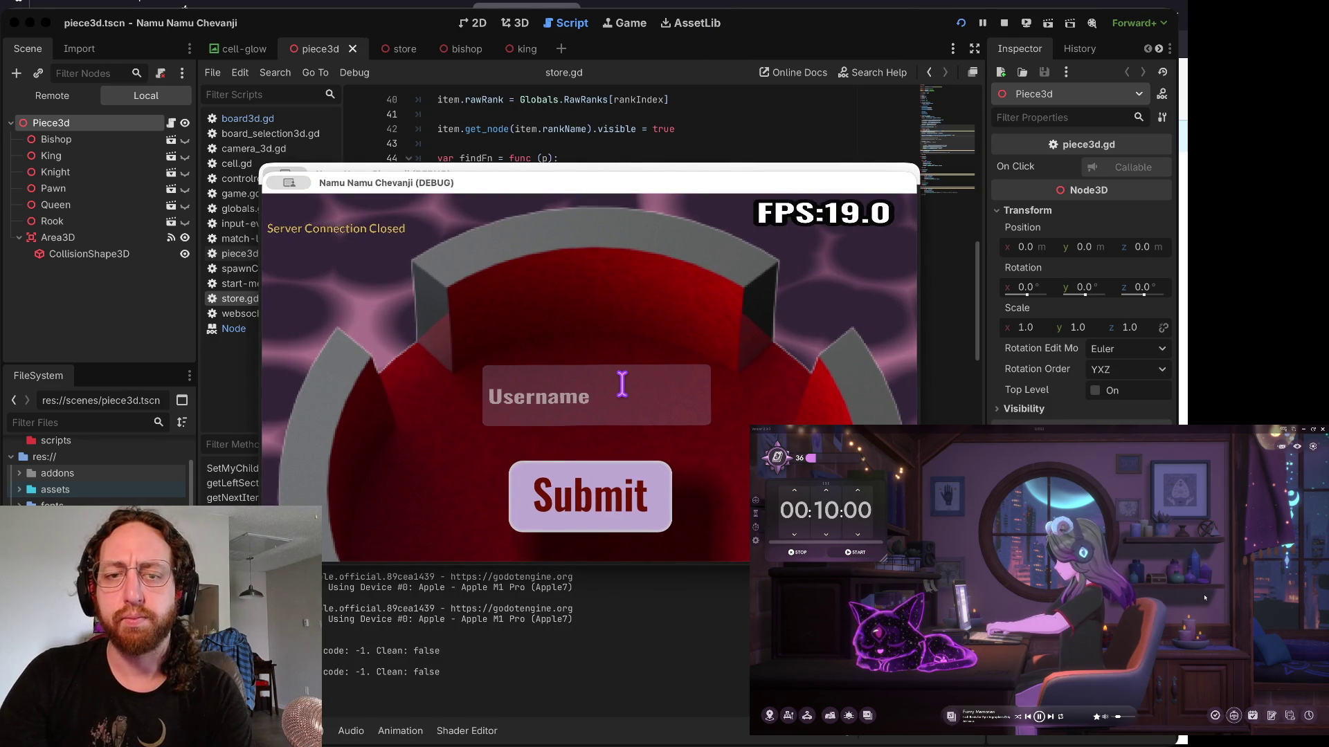
key(super+Tab)
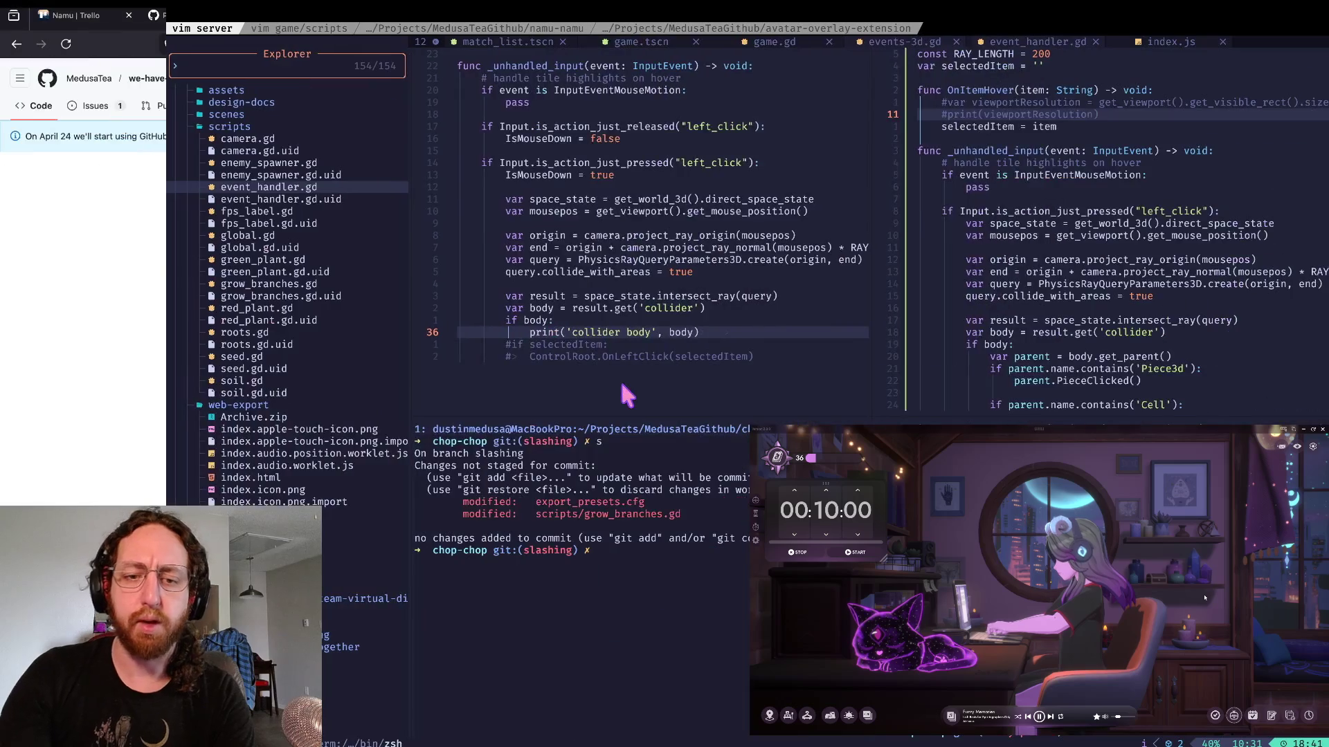
- In the game scripts session, check the server repo's git status and clear the terminal
key(ctrl+b)
text(n)
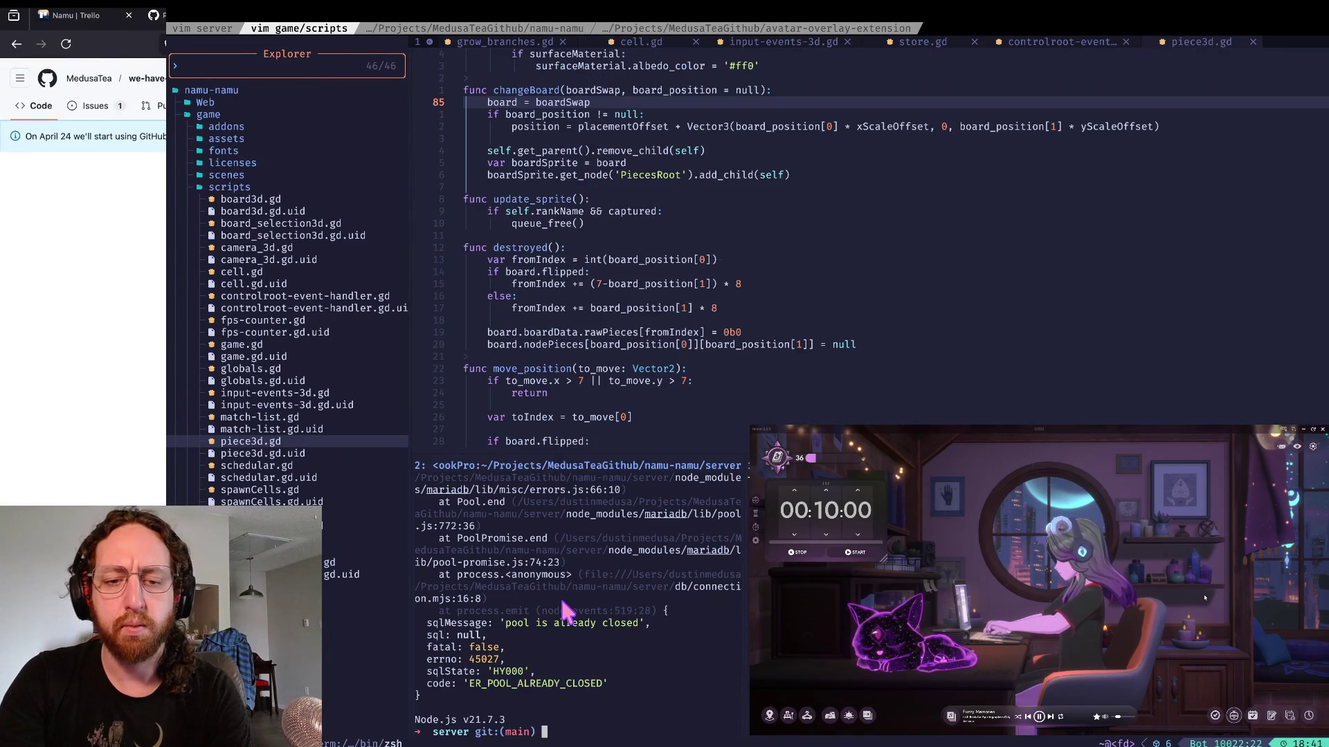
text(gst)
key(Return)
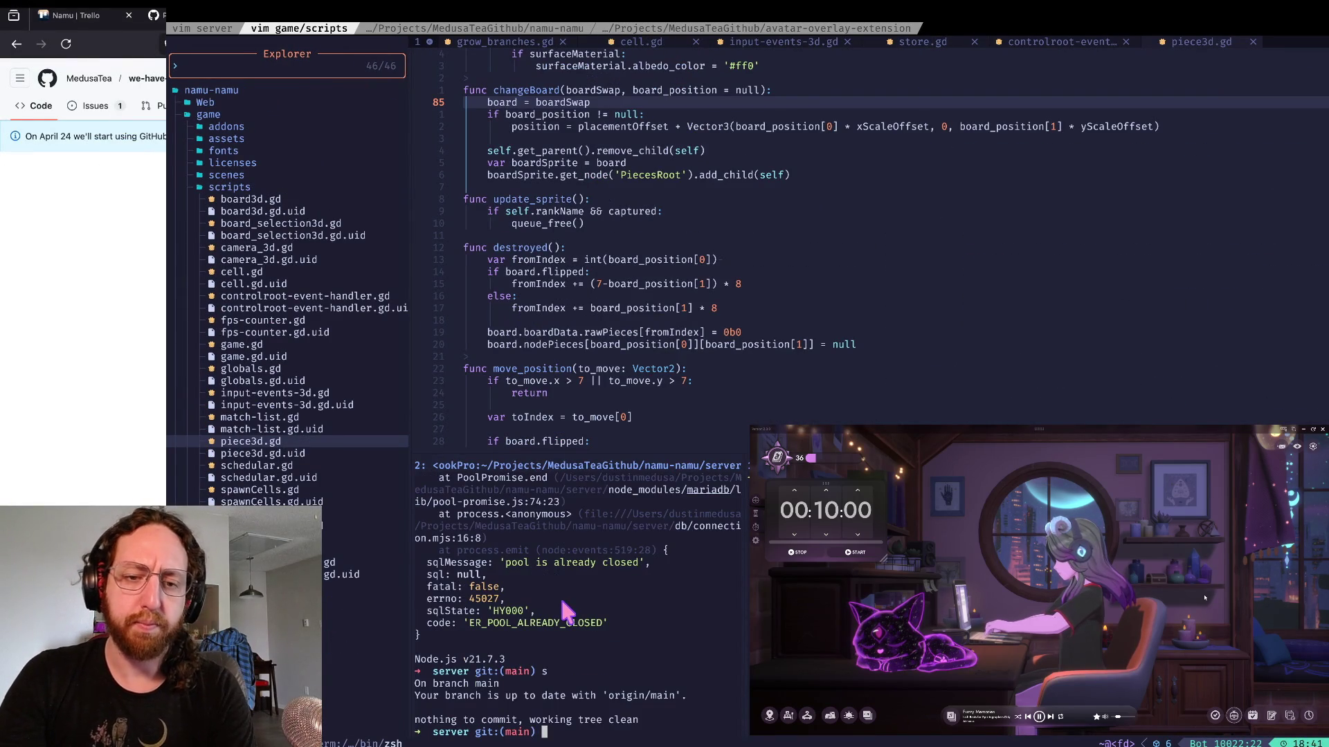
text(cl)
key(ctrl+l)
text(gs)
key(BackSpace)
key(BackSpace)
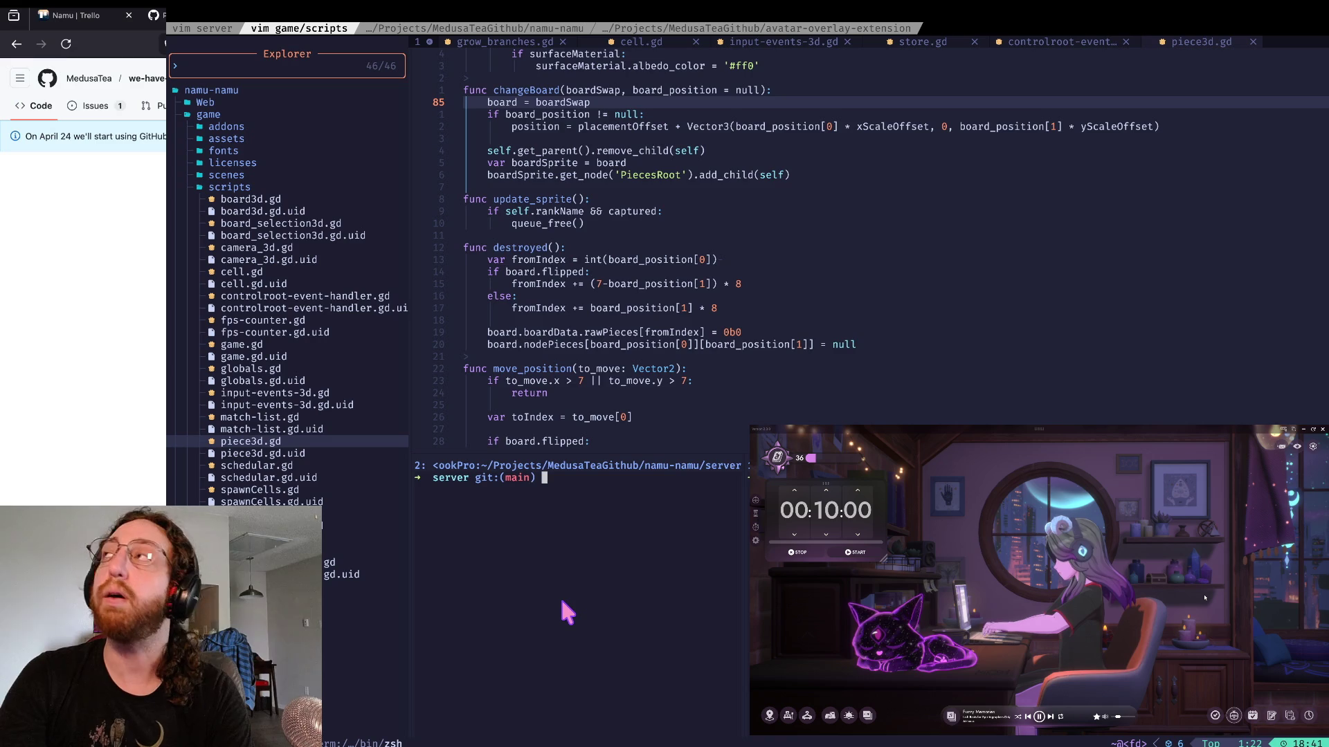
- Run npm run dbstart, exit the MySQL monitor, then launch the server with npm run start
text(npm r)
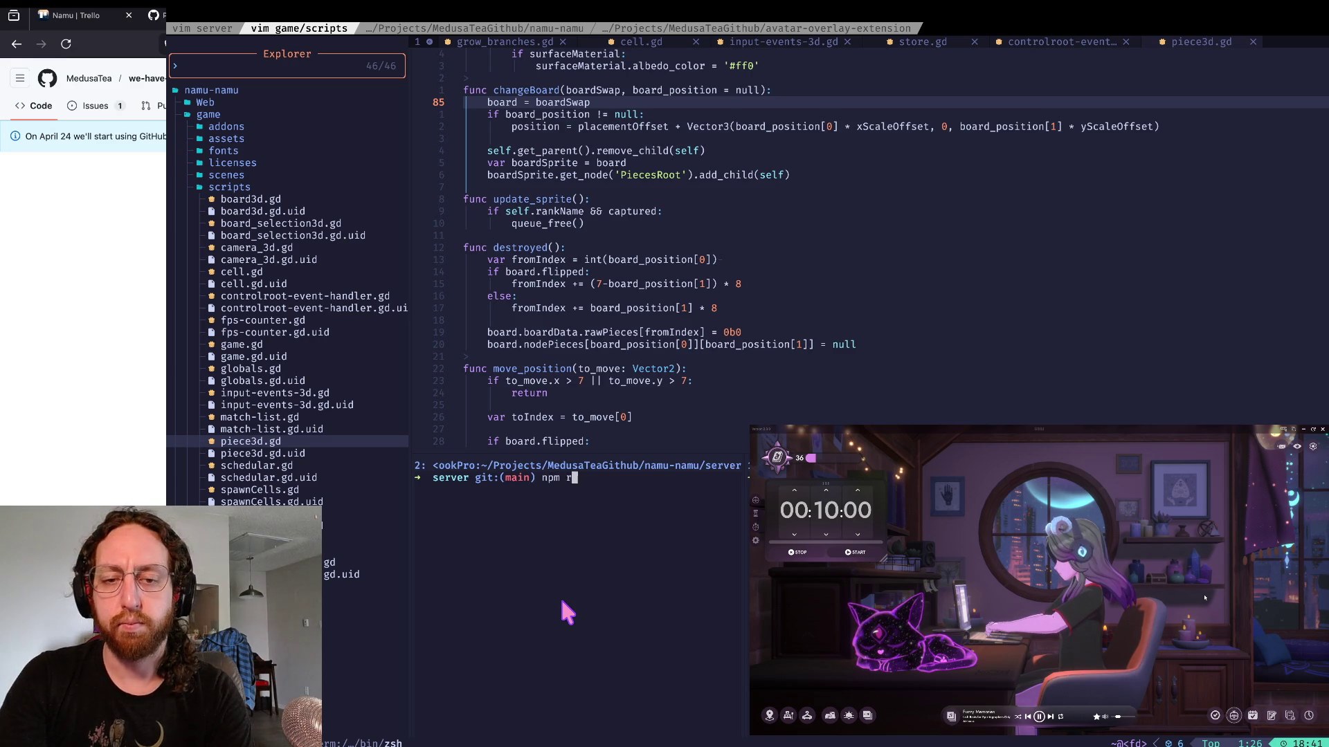
text(un dbstart)
key(Return)
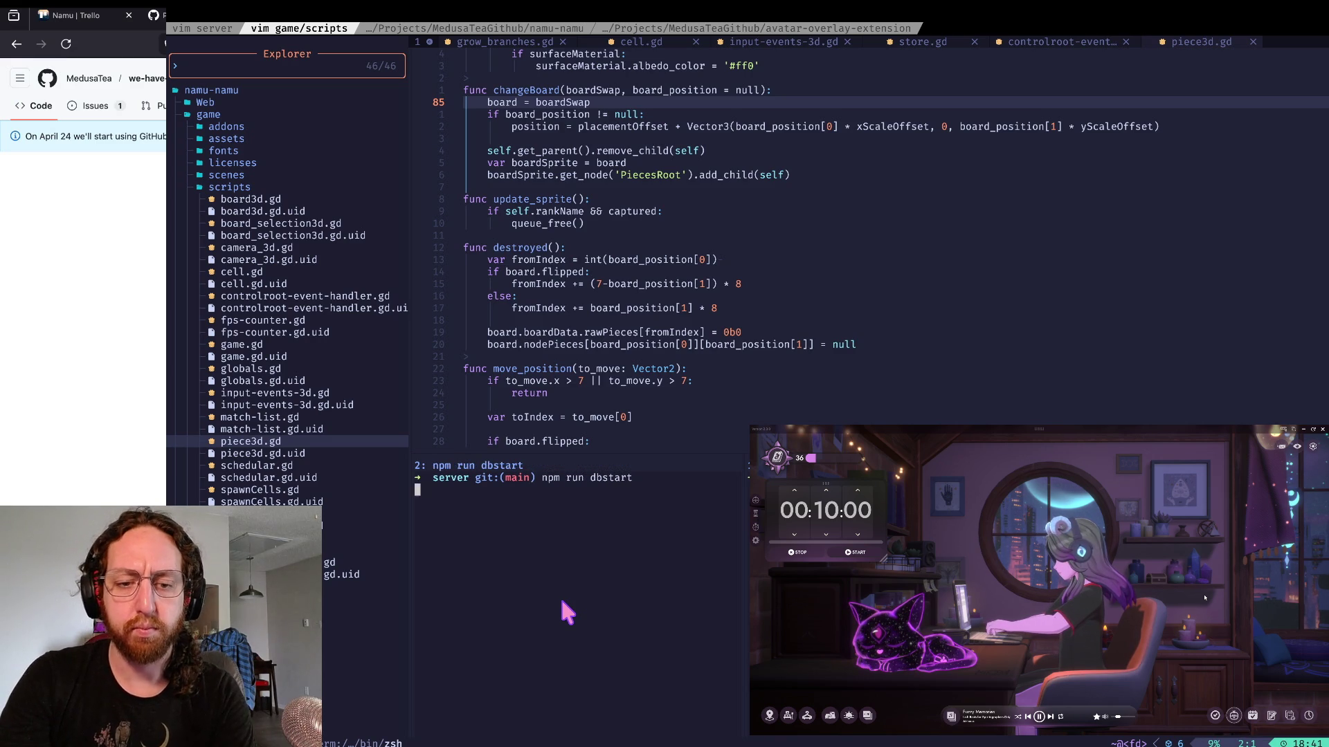
text(exit)
key(Return)
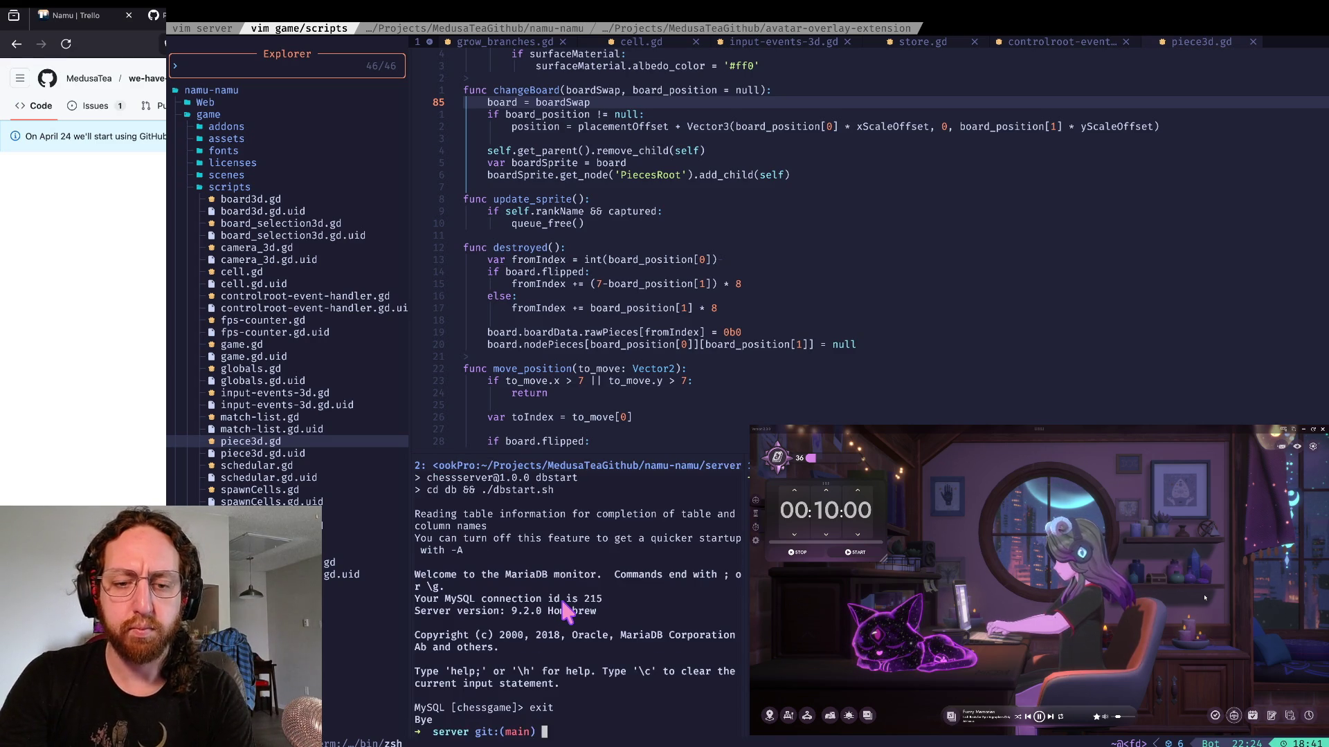
text(npm)
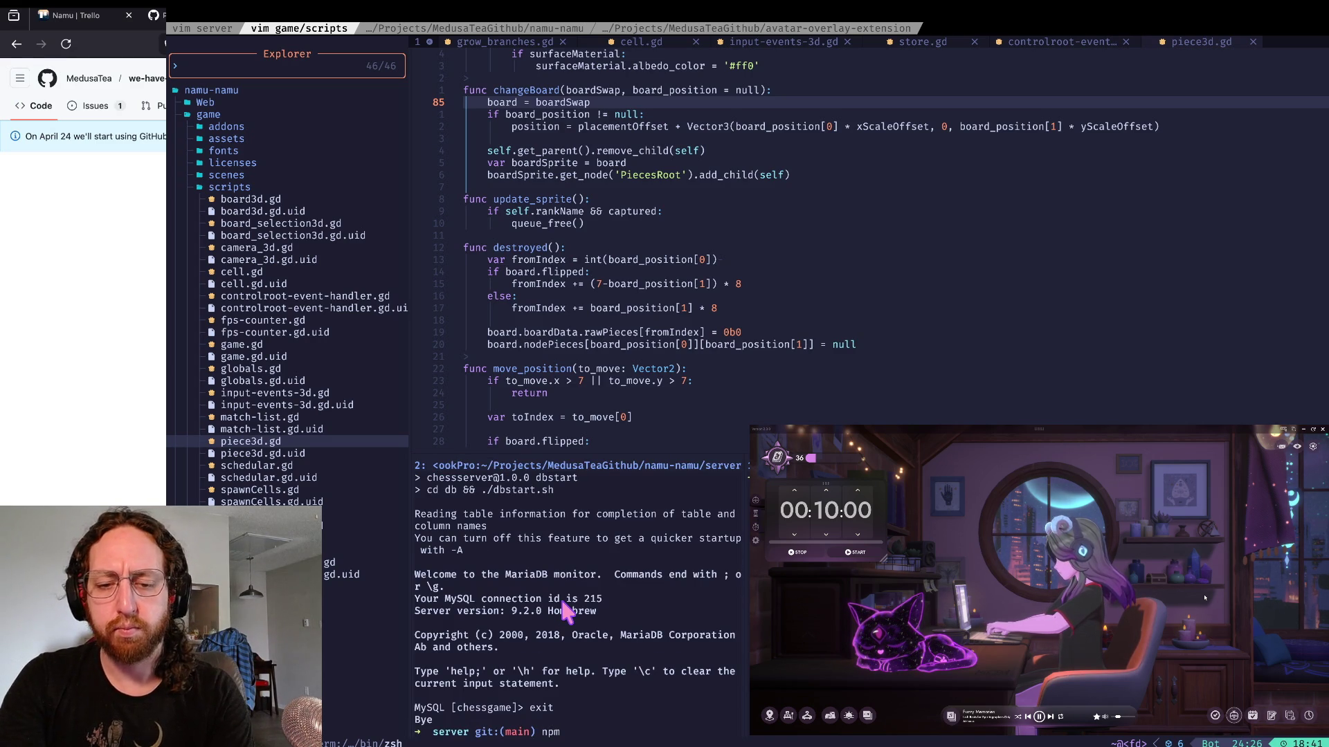
text( run start)
key(Return)
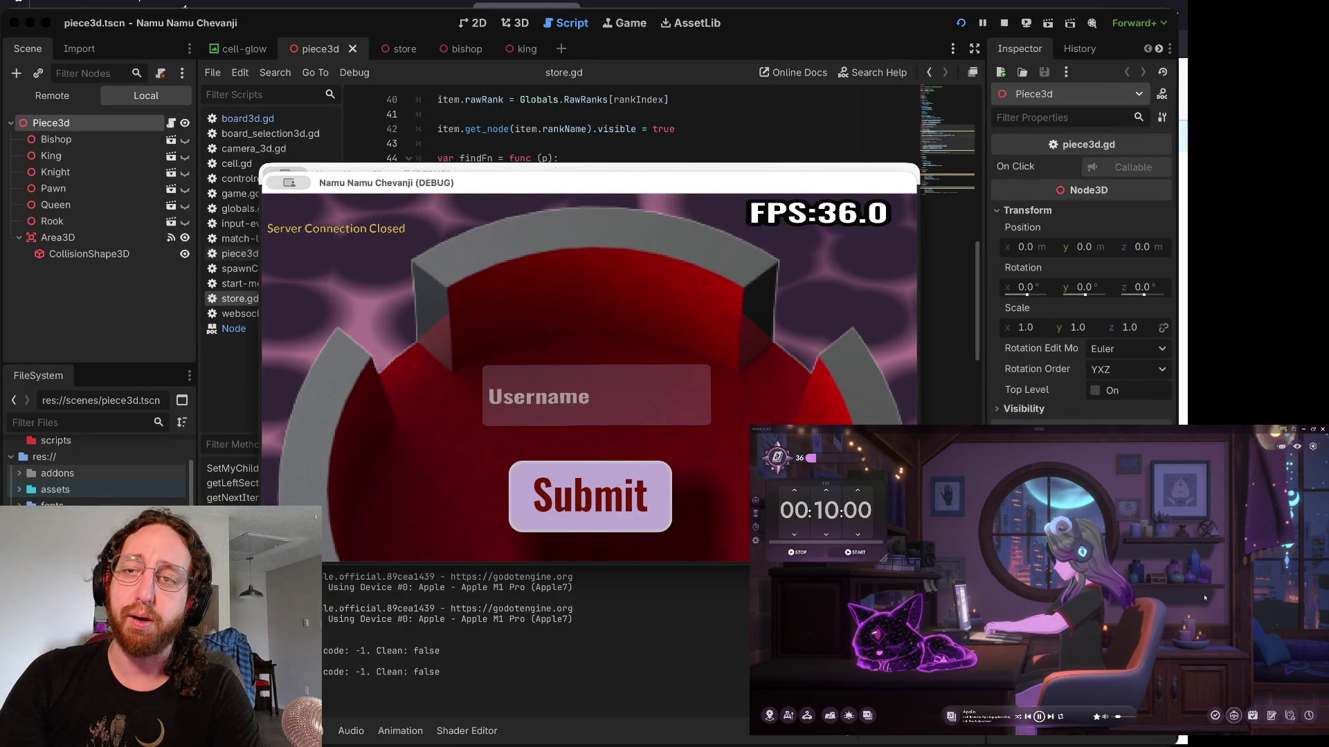
- Stop and rerun the game, then submit a username at the login screen
click(1004, 23)
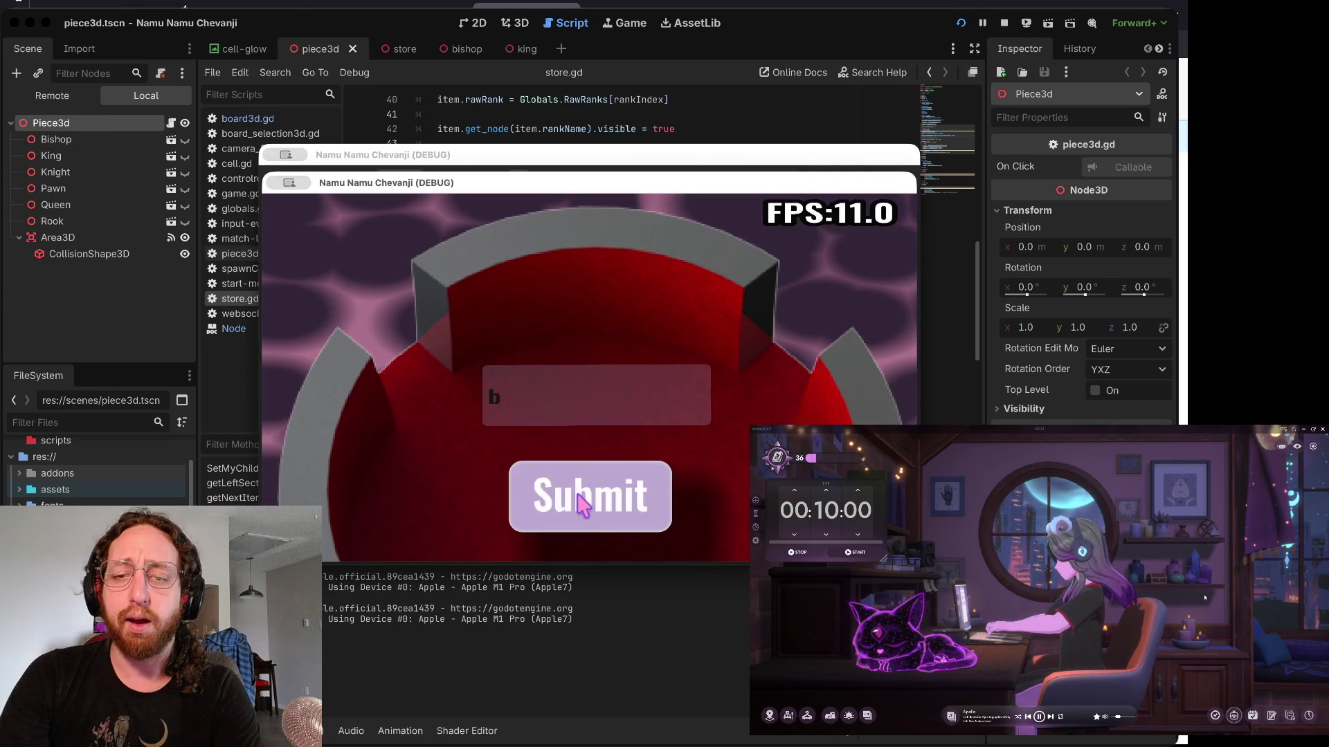
click(576, 490)
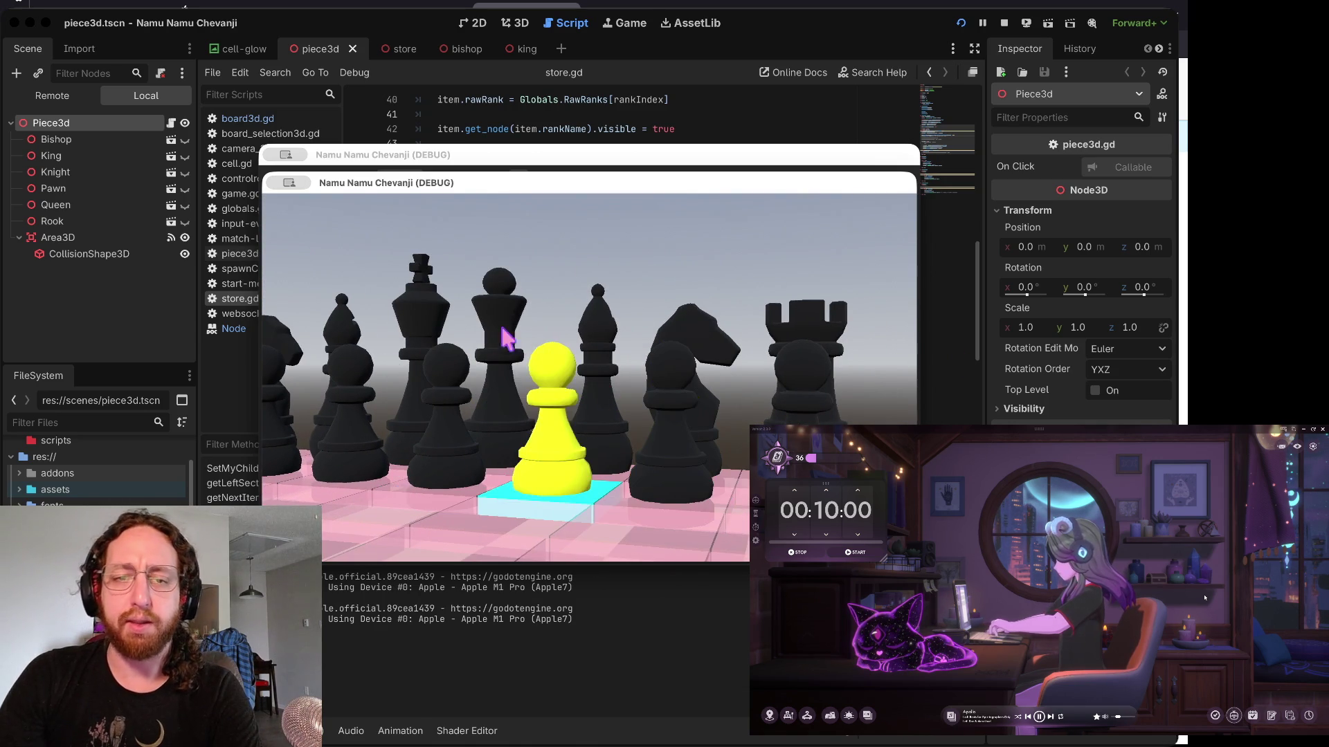
- Select the yellow pawn, focus the view on it, then click empty space to deselect it
click(351, 353)
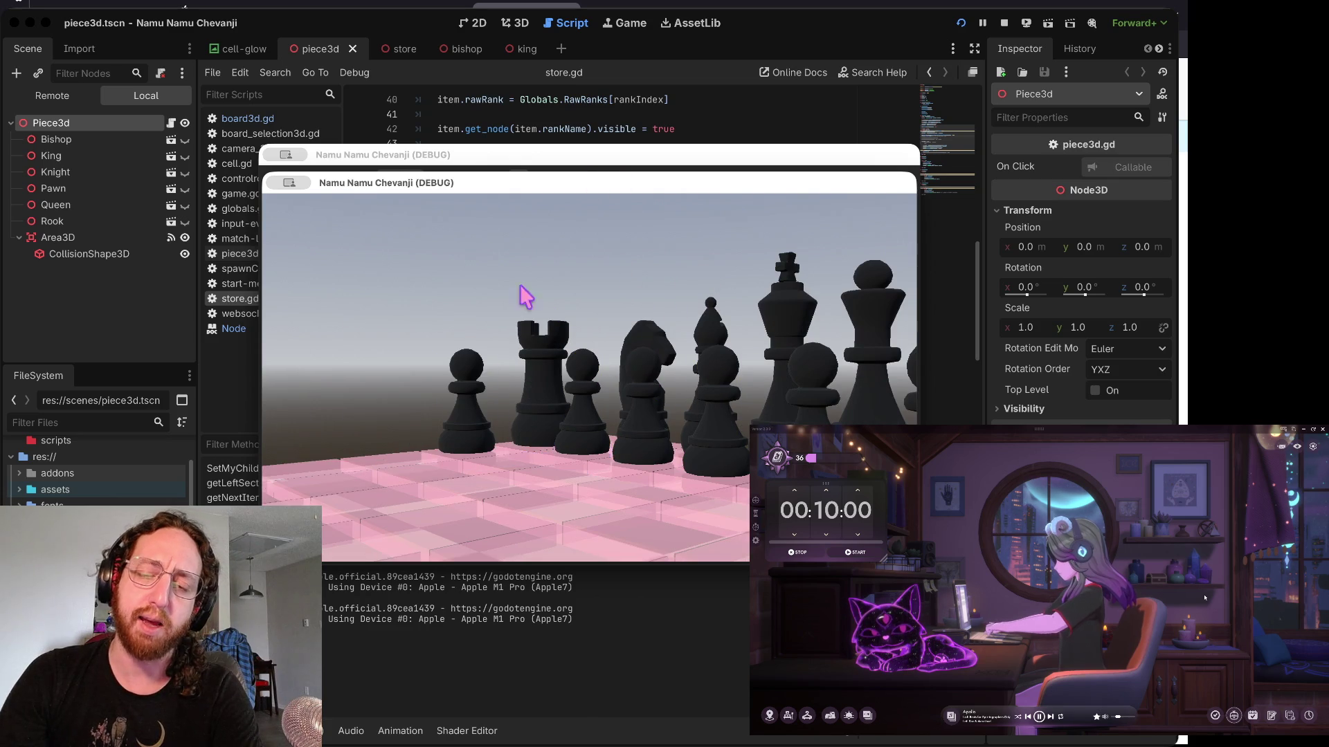
click(632, 258)
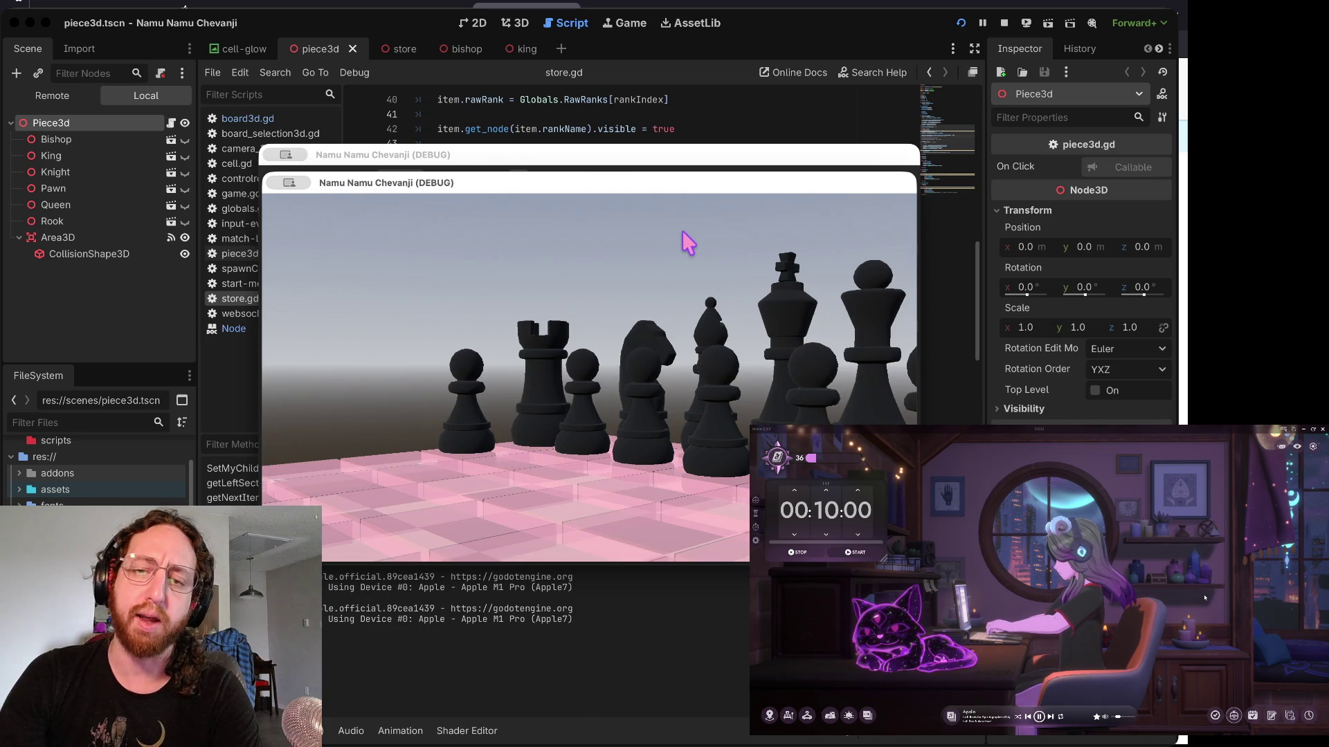
click(683, 232)
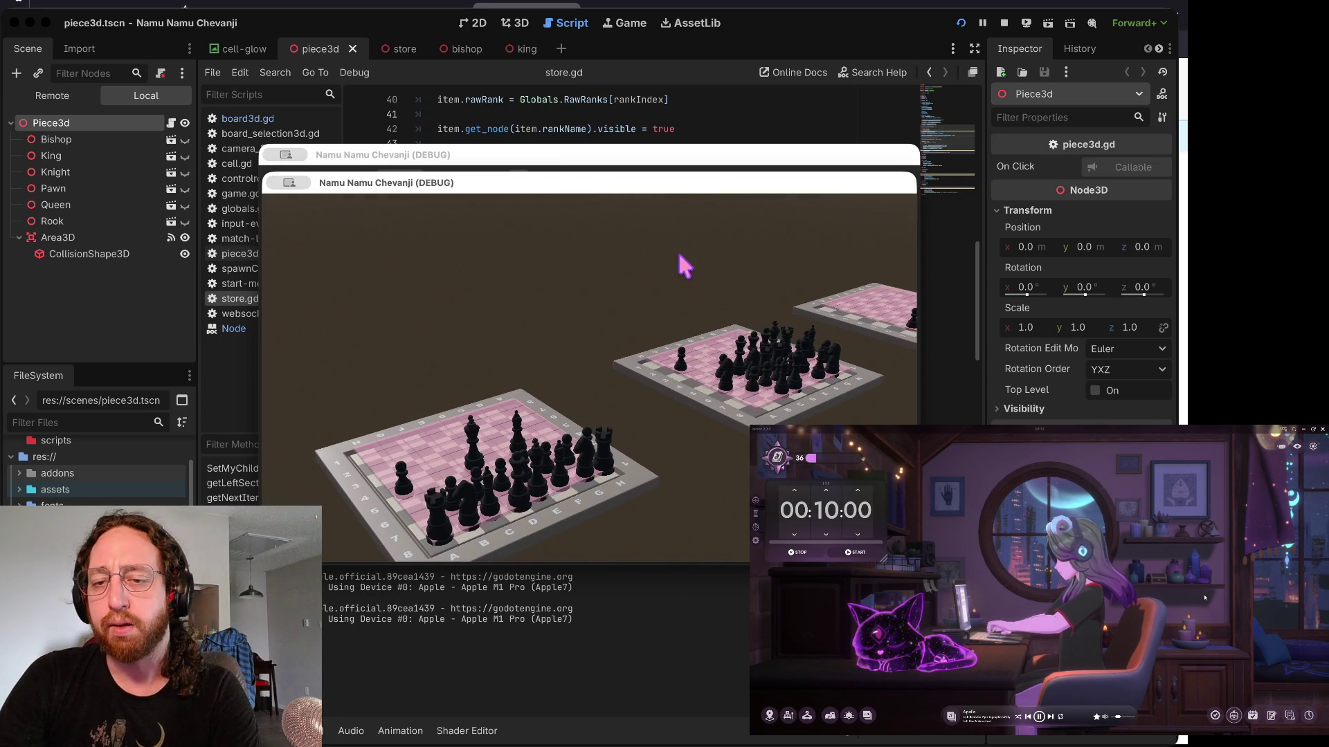
- Zoom into a chessboard, view it from another angle, and open the in-game store
click(737, 367)
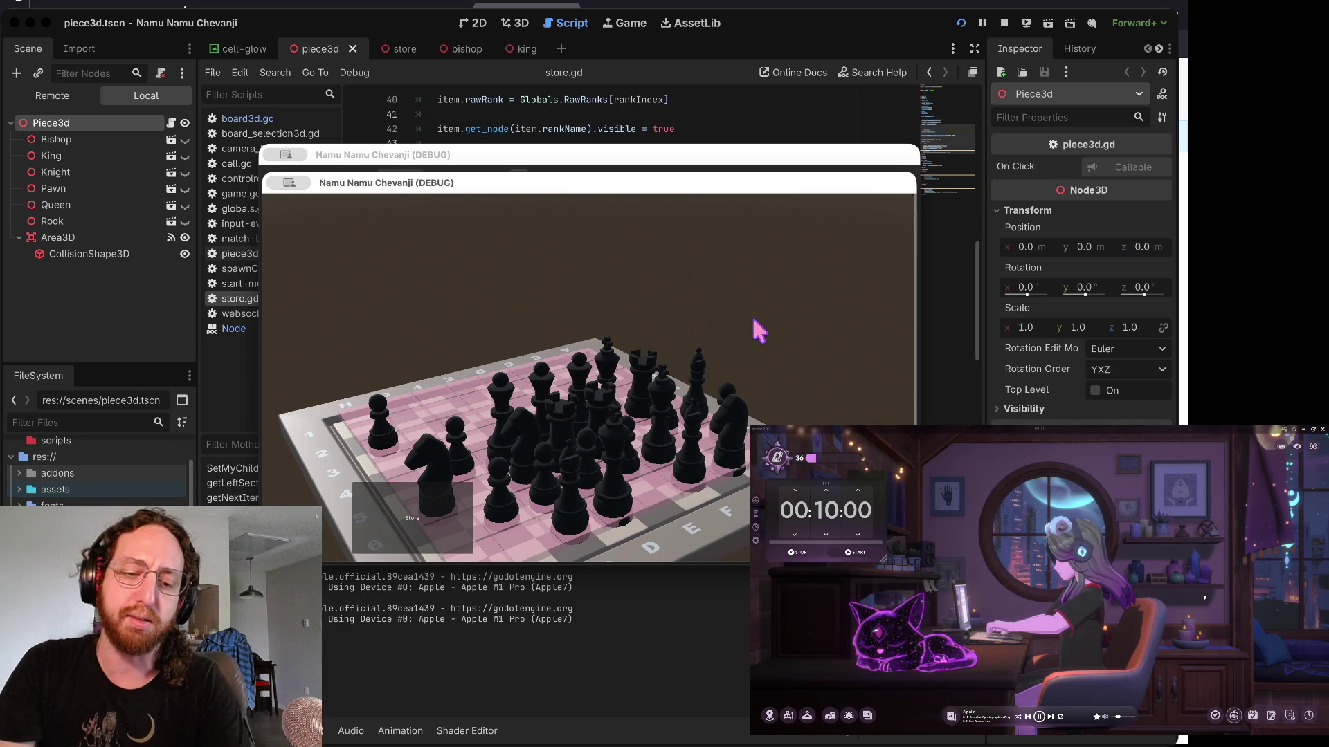
click(758, 331)
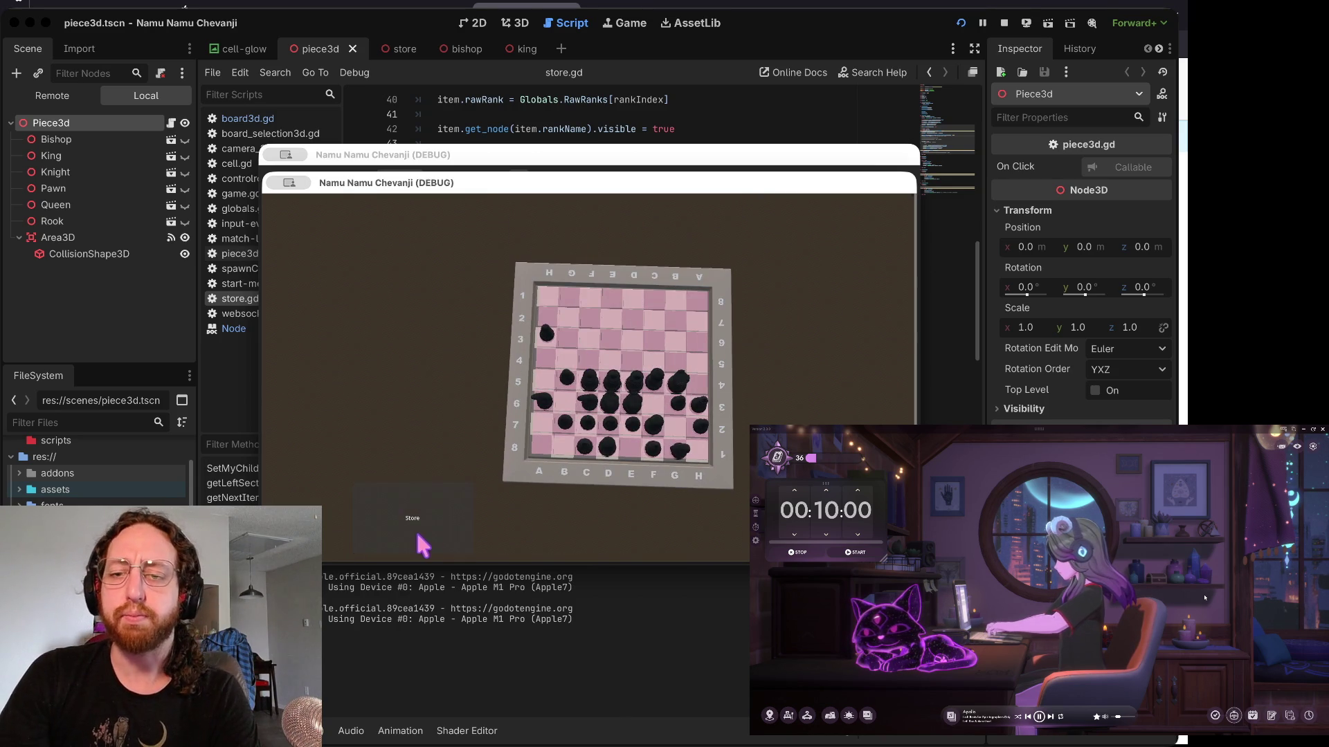
click(415, 528)
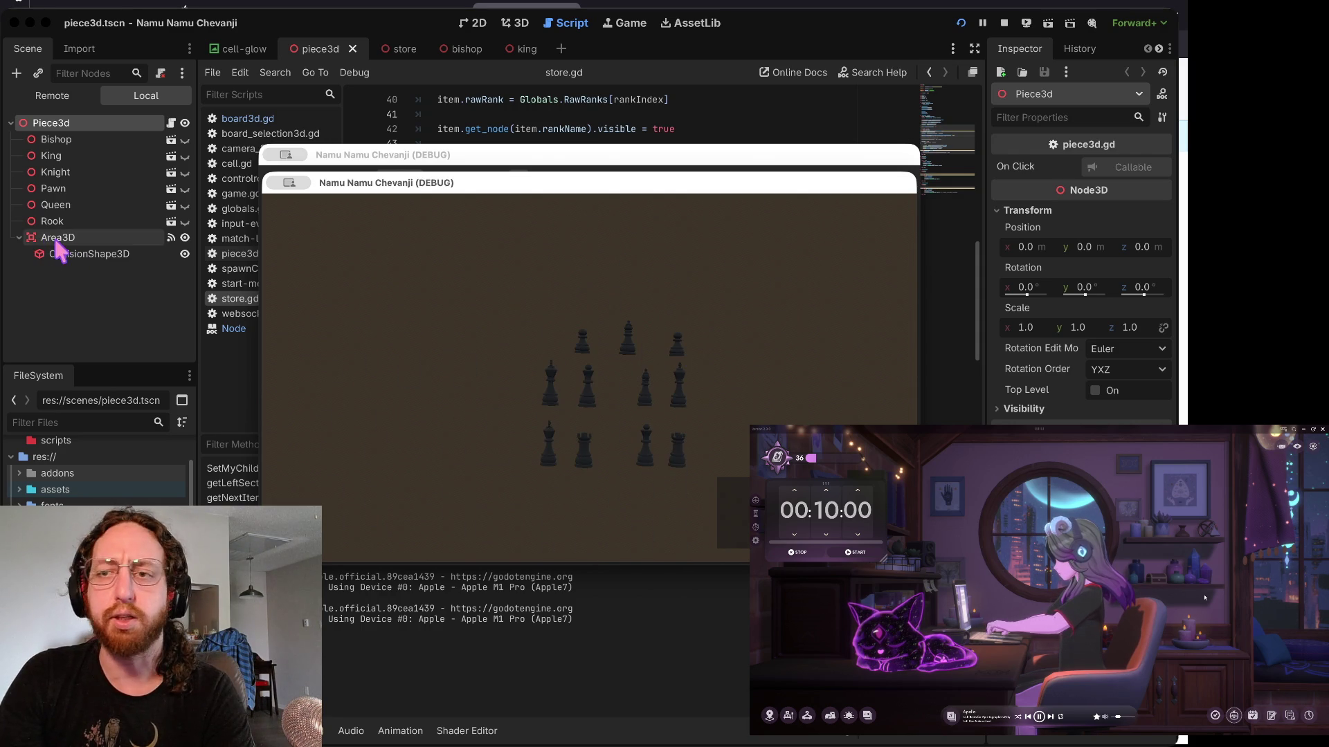
- Inspect the piece's CollisionShape3D and Area3D nodes, widening the Inspector to list Area3D signals
click(64, 258)
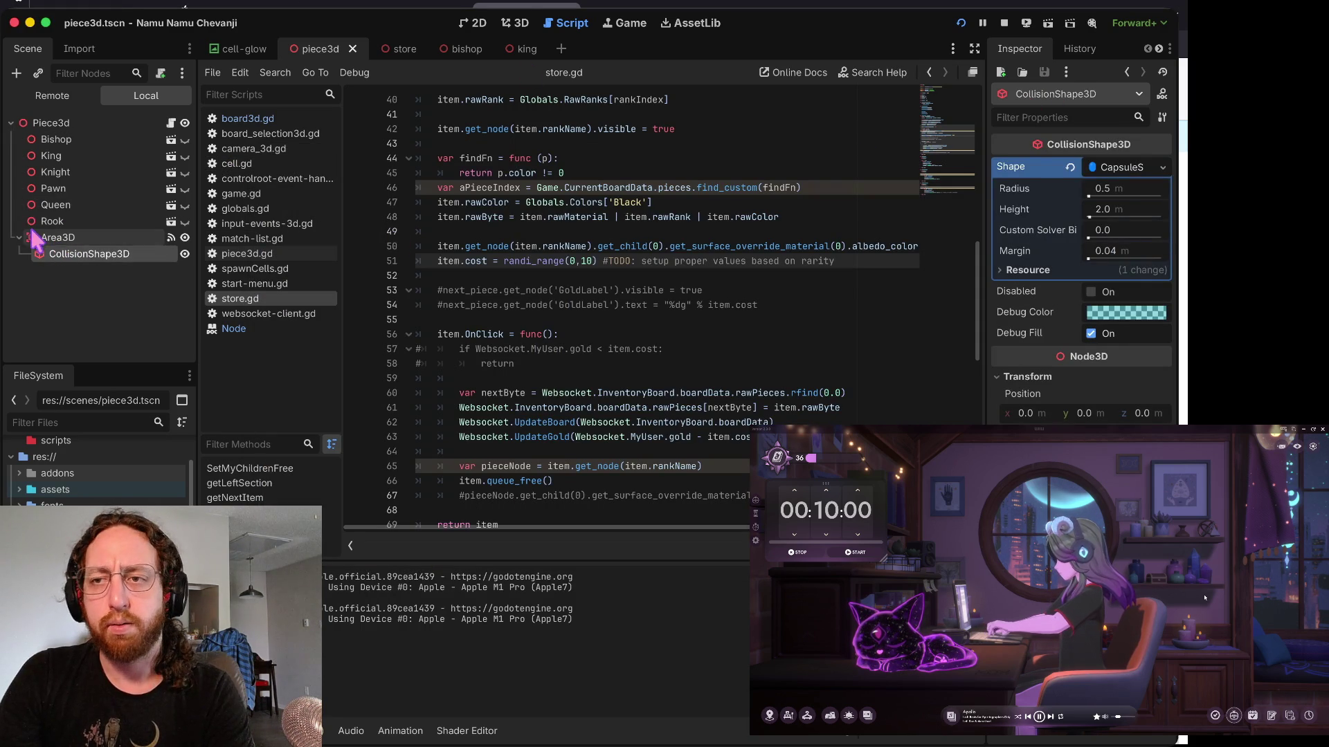
click(48, 237)
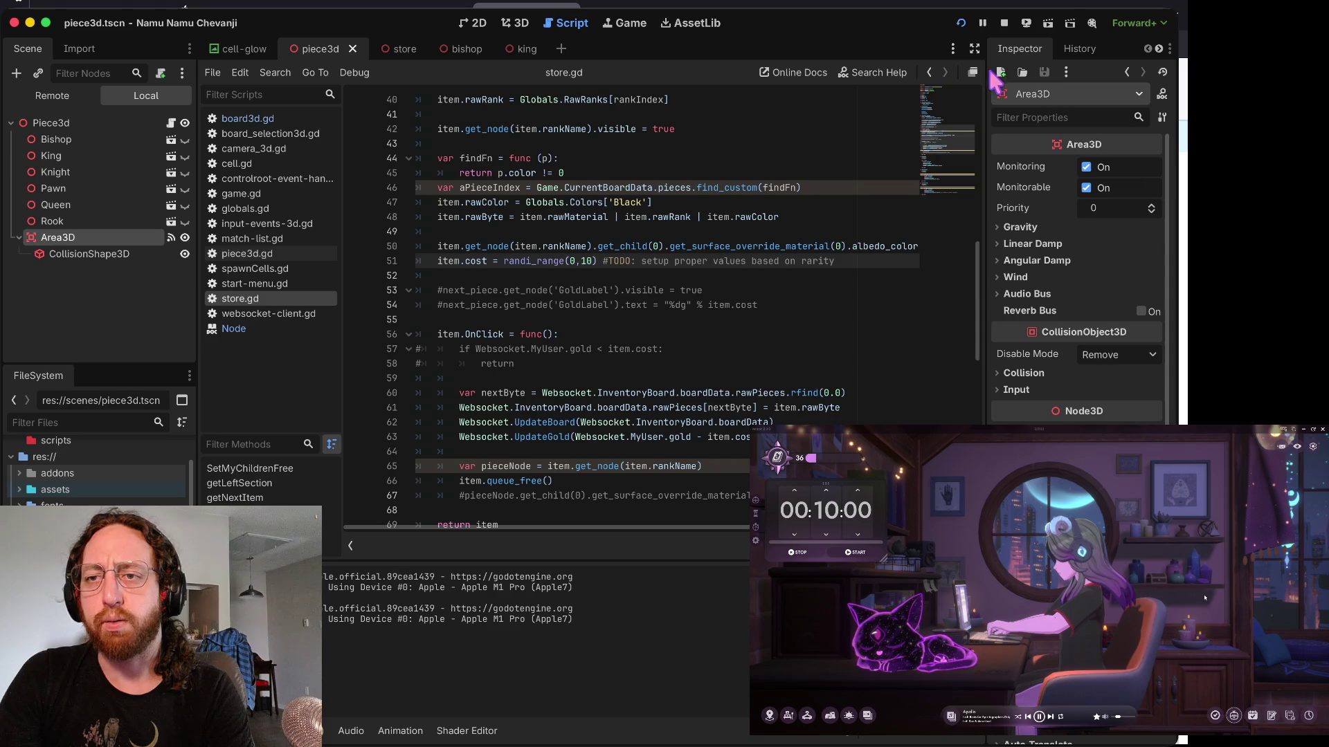
drag(986, 76, 907, 85)
click(1028, 49)
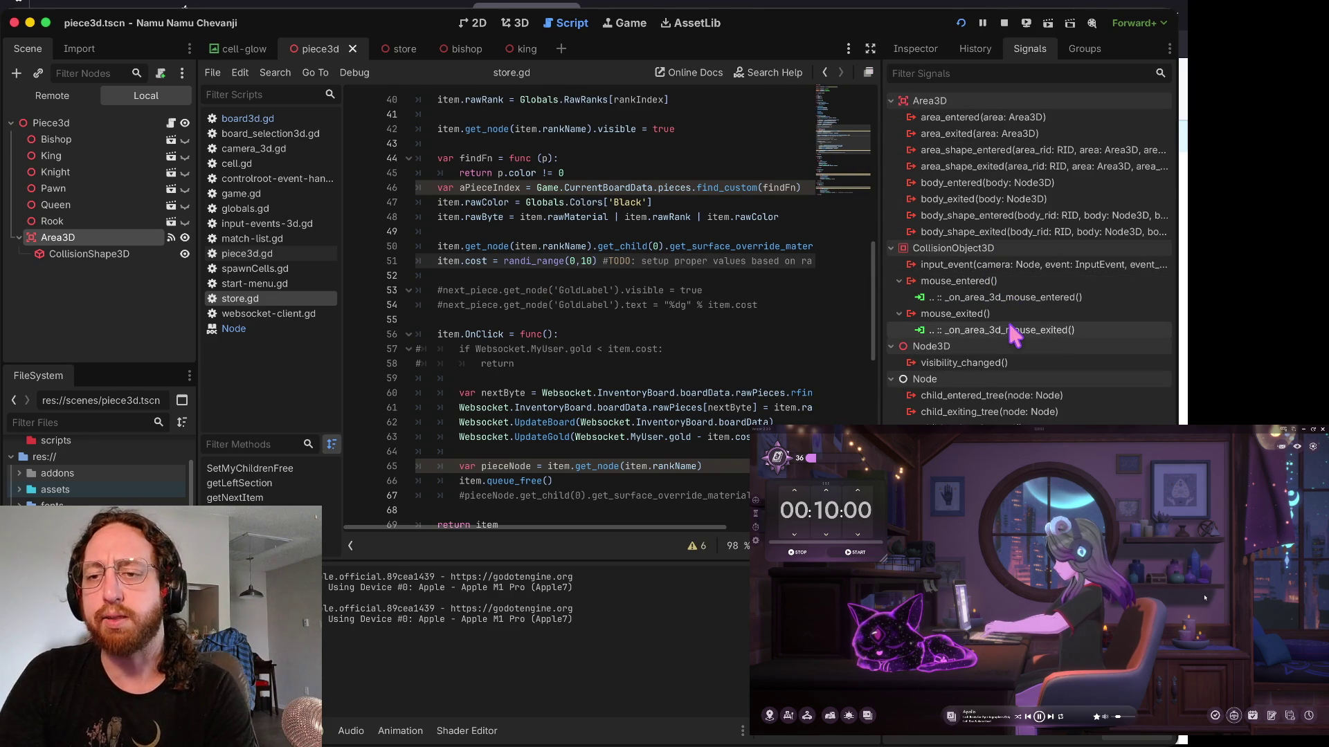
- Open controlroot-event-handler.gd, scroll to hideAll(), then switch to input-events-3d.gd
mouse_move(1019, 315)
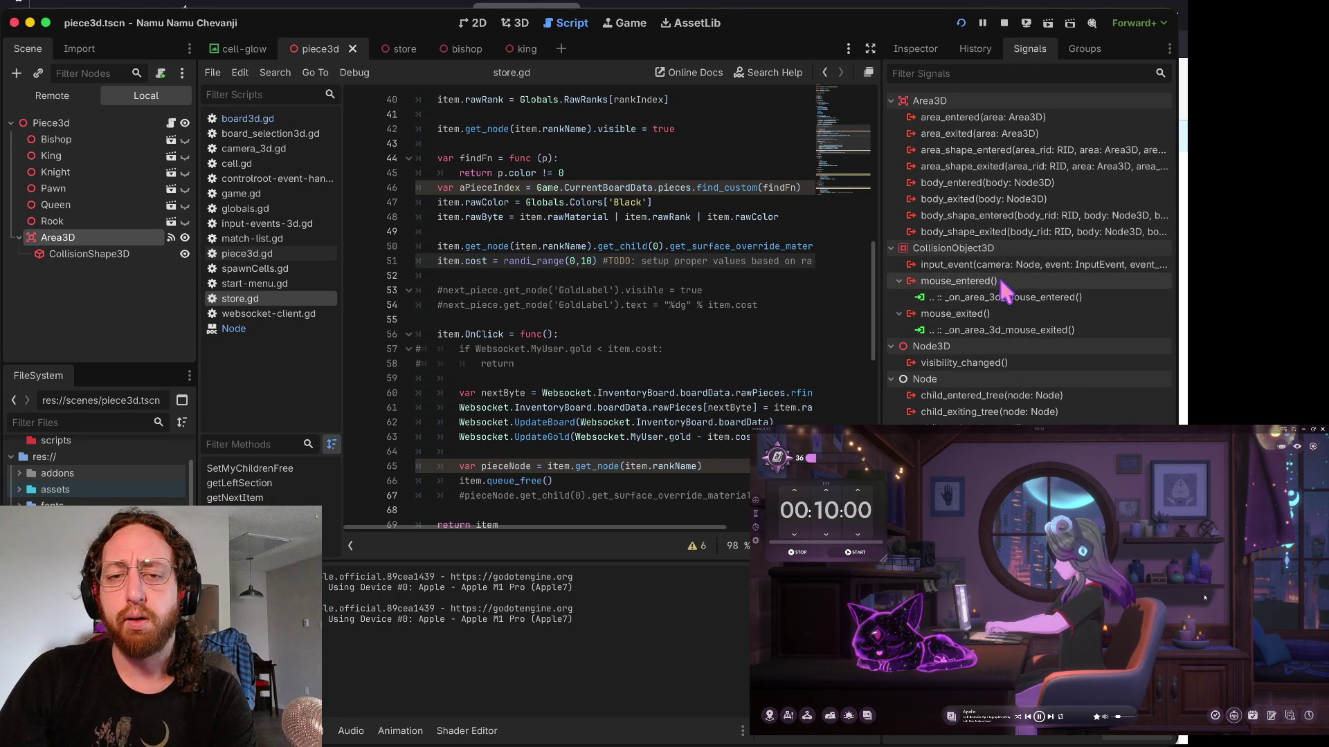
click(670, 363)
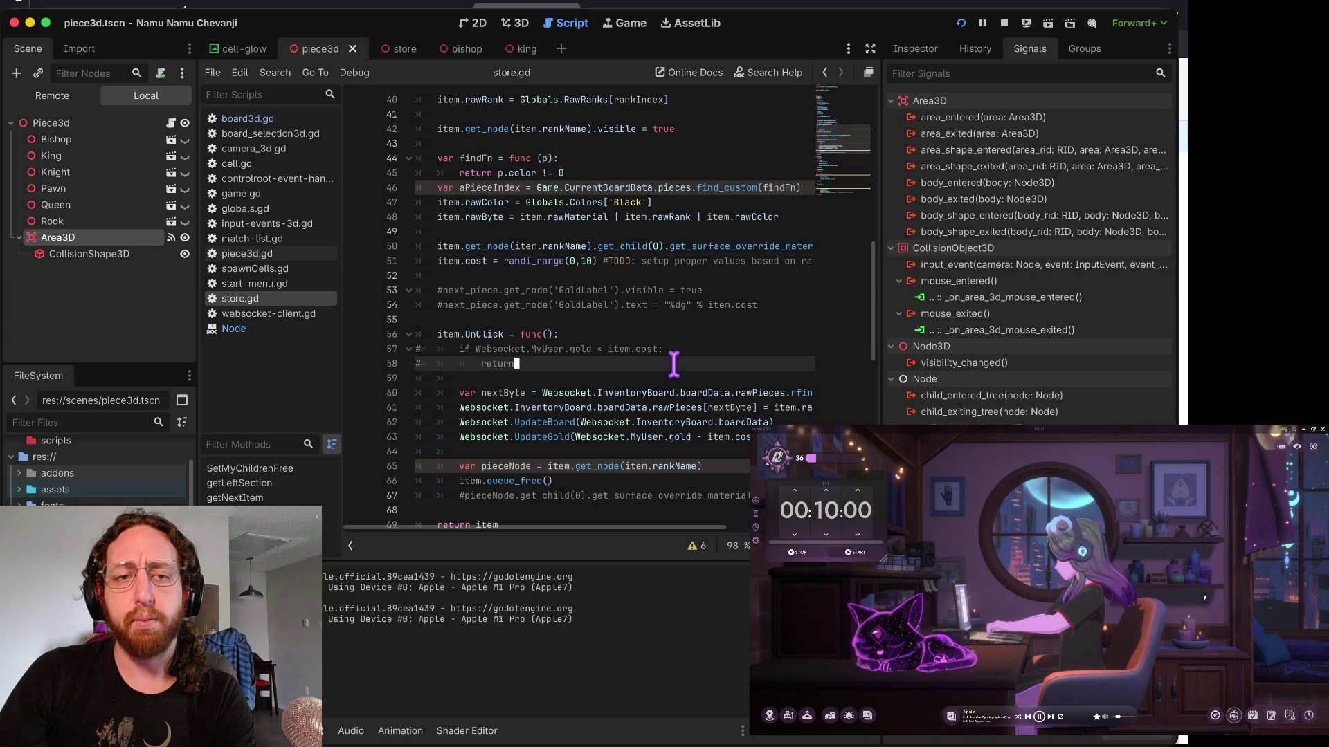
click(263, 178)
scroll(626, 346, down, 5)
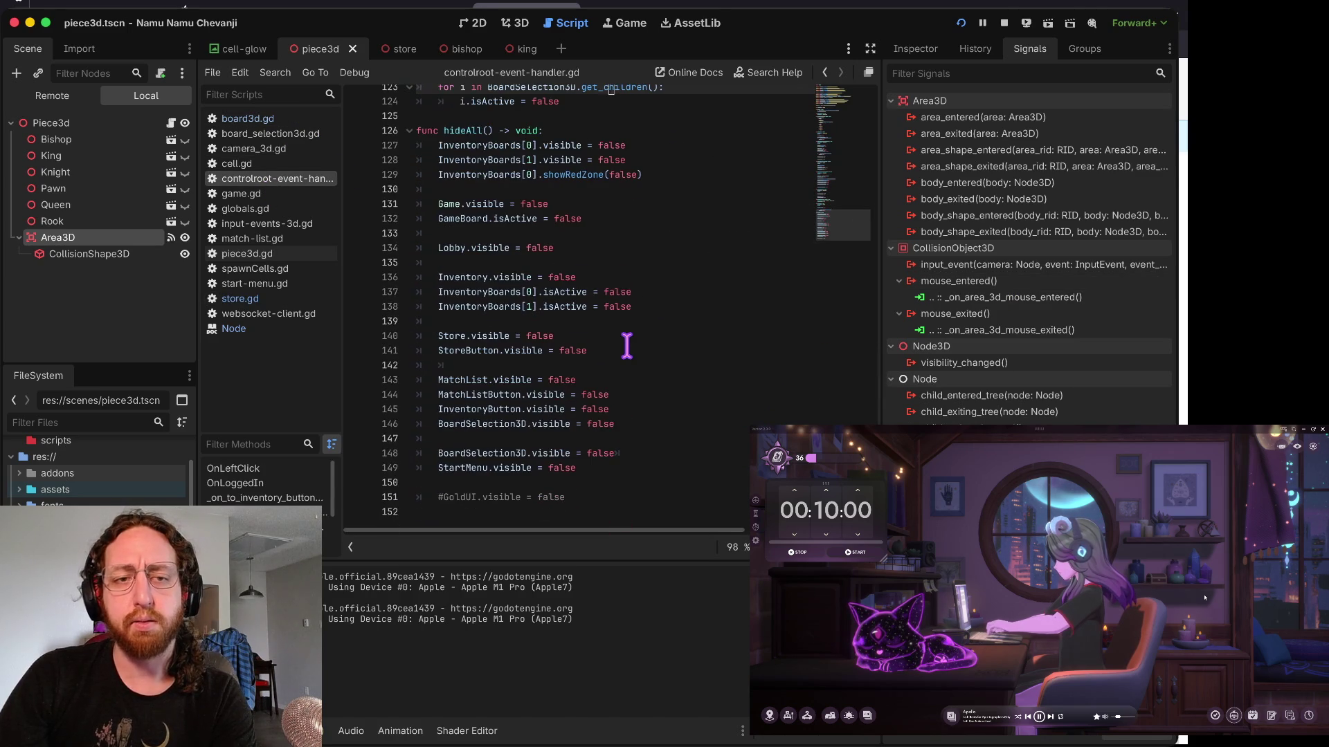
click(250, 223)
- Step through the space_state, ray origin, collide_with_areas and body.visible lines of the raycast code
scroll(547, 284, down, 5)
scroll(559, 290, down, 1)
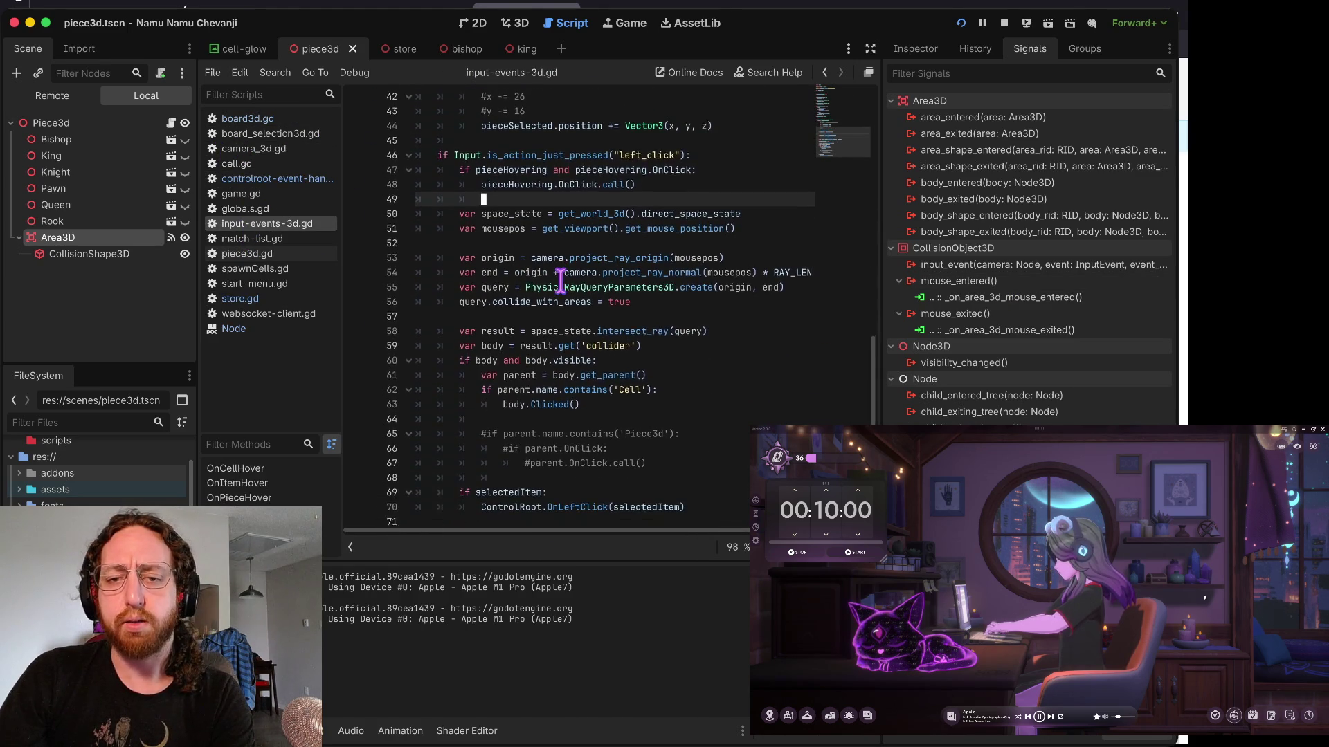
triple_click(447, 218)
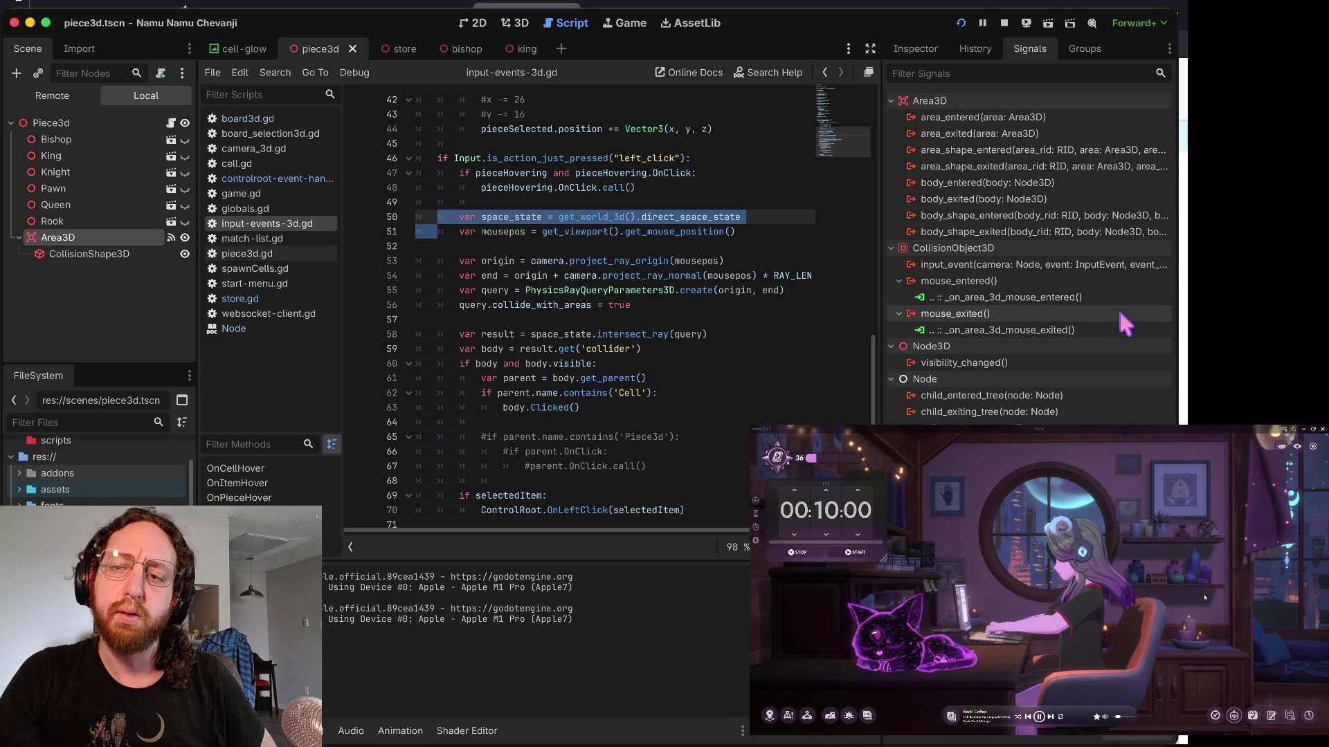
click(543, 260)
click(497, 305)
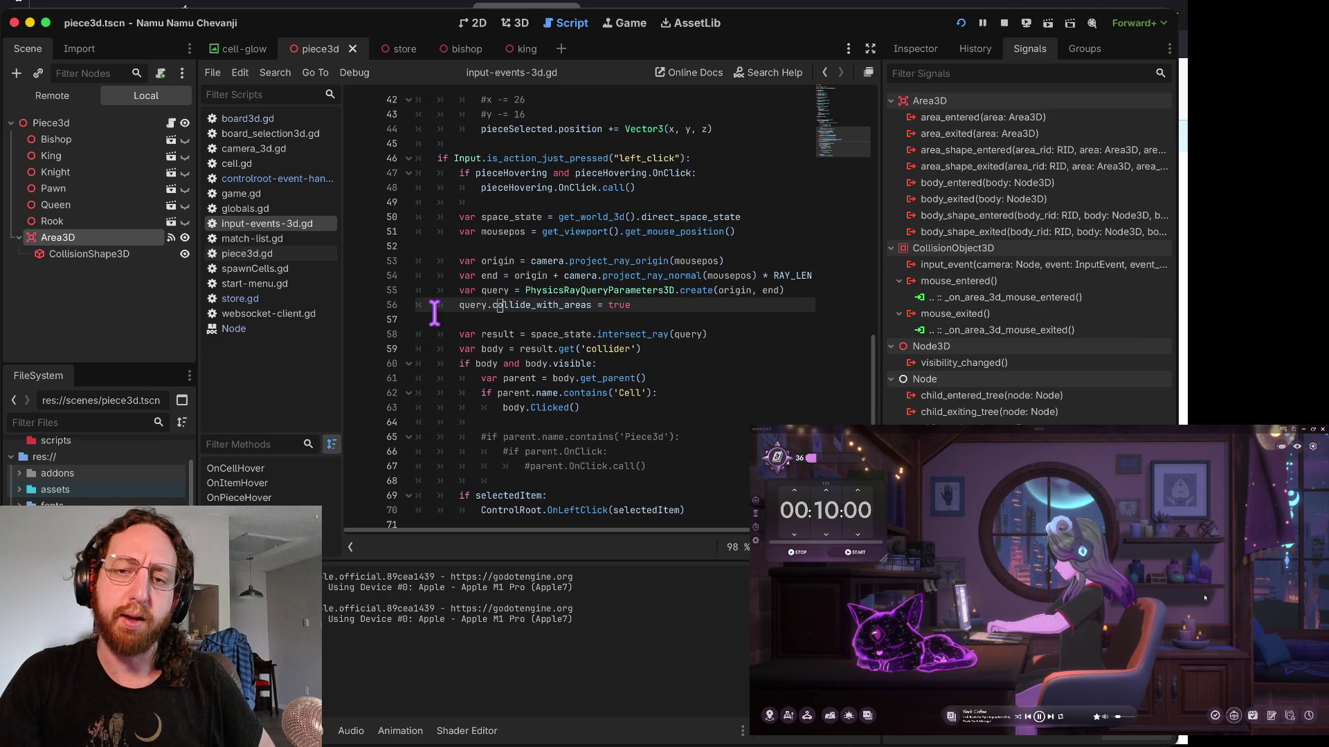
click(579, 362)
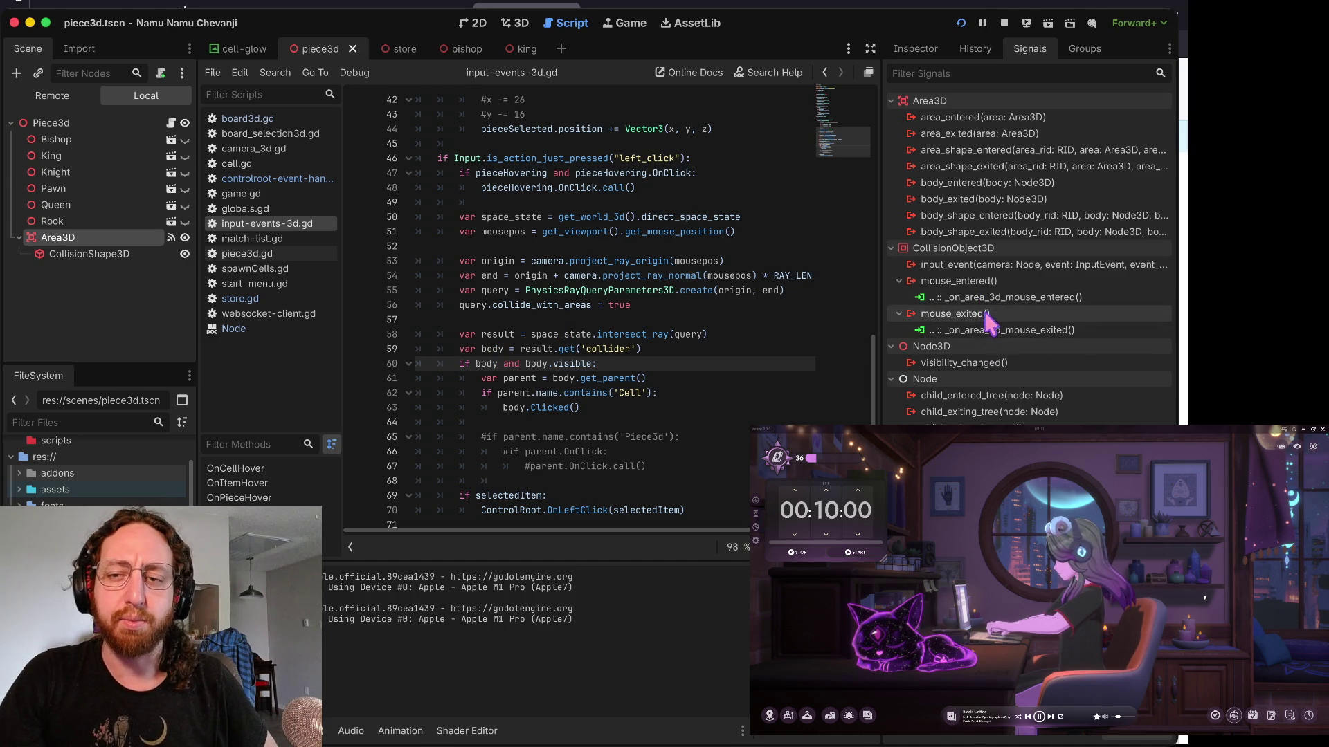
click(683, 320)
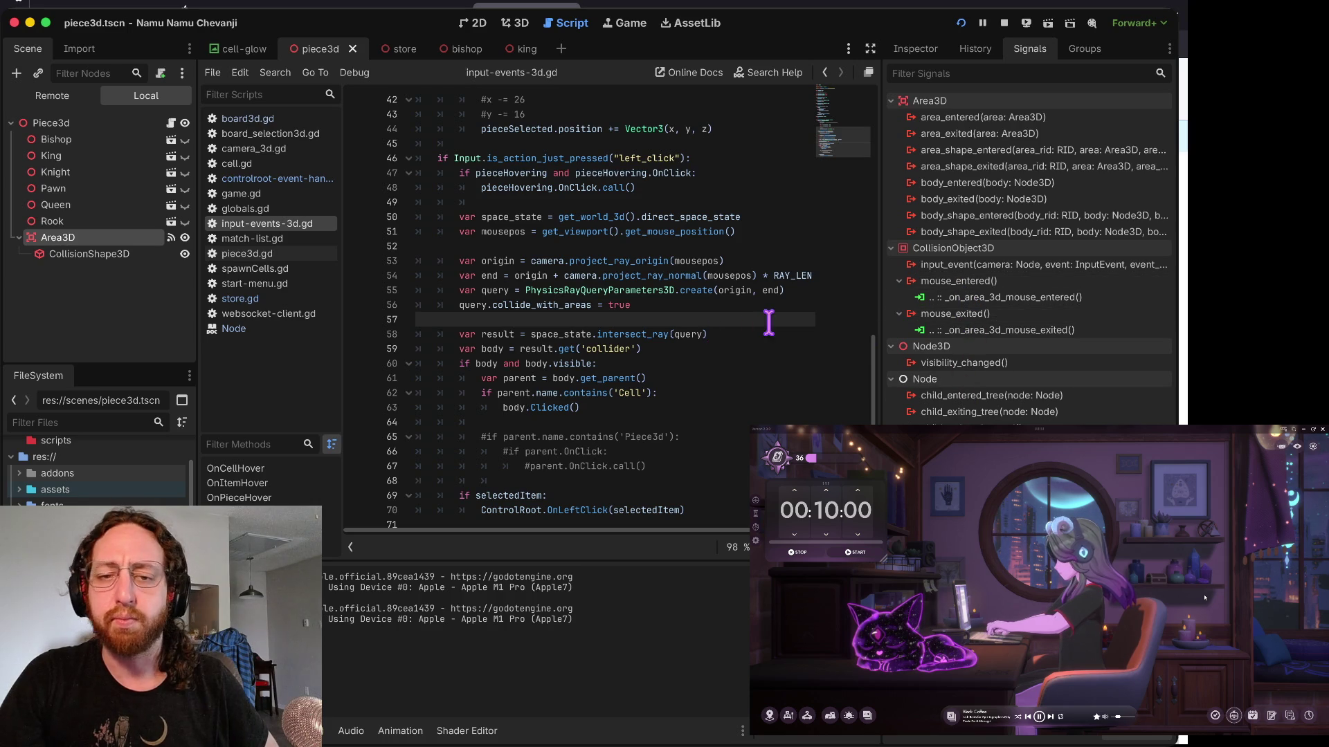
click(563, 362)
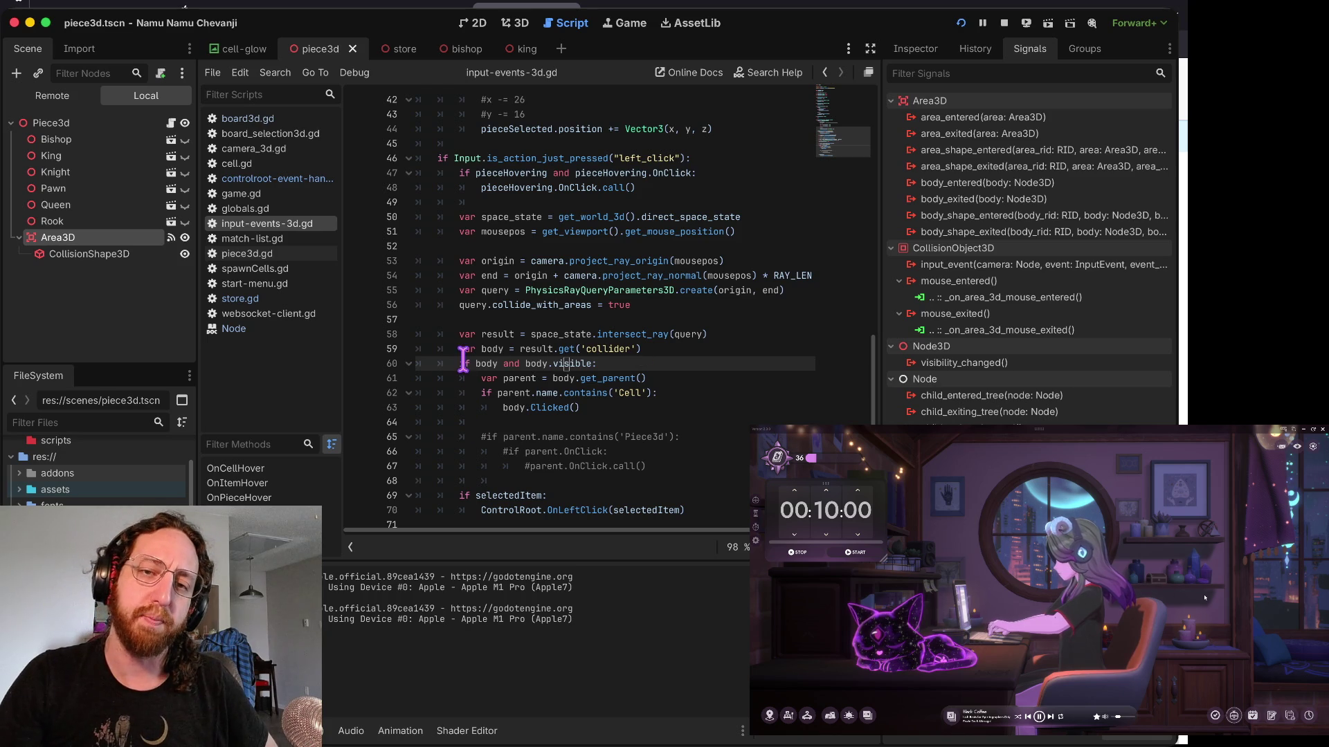
- Select the whole left_click block, lines 46 to 68, then clear the selection
scroll(465, 359, down, 1)
mouse_move(465, 136)
mouse_down()
mouse_move(484, 185)
mouse_move(505, 481)
mouse_up()
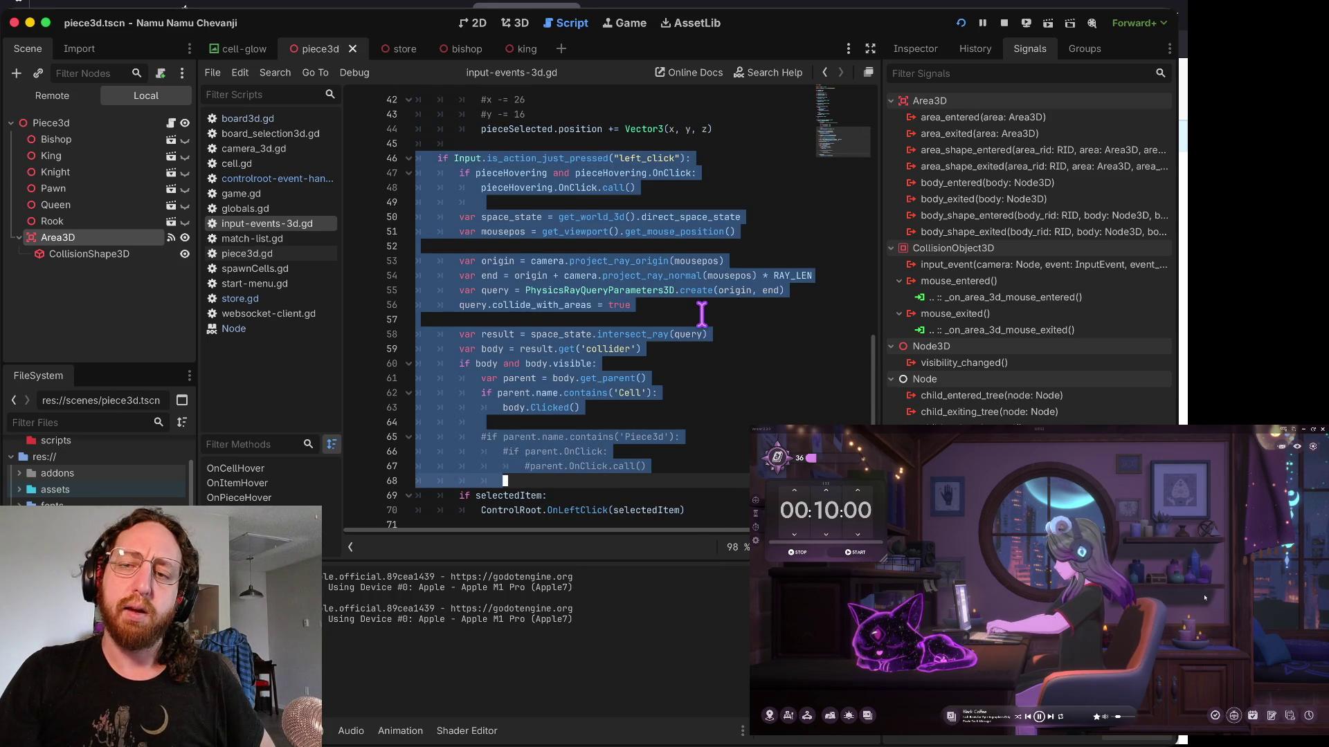
click(702, 316)
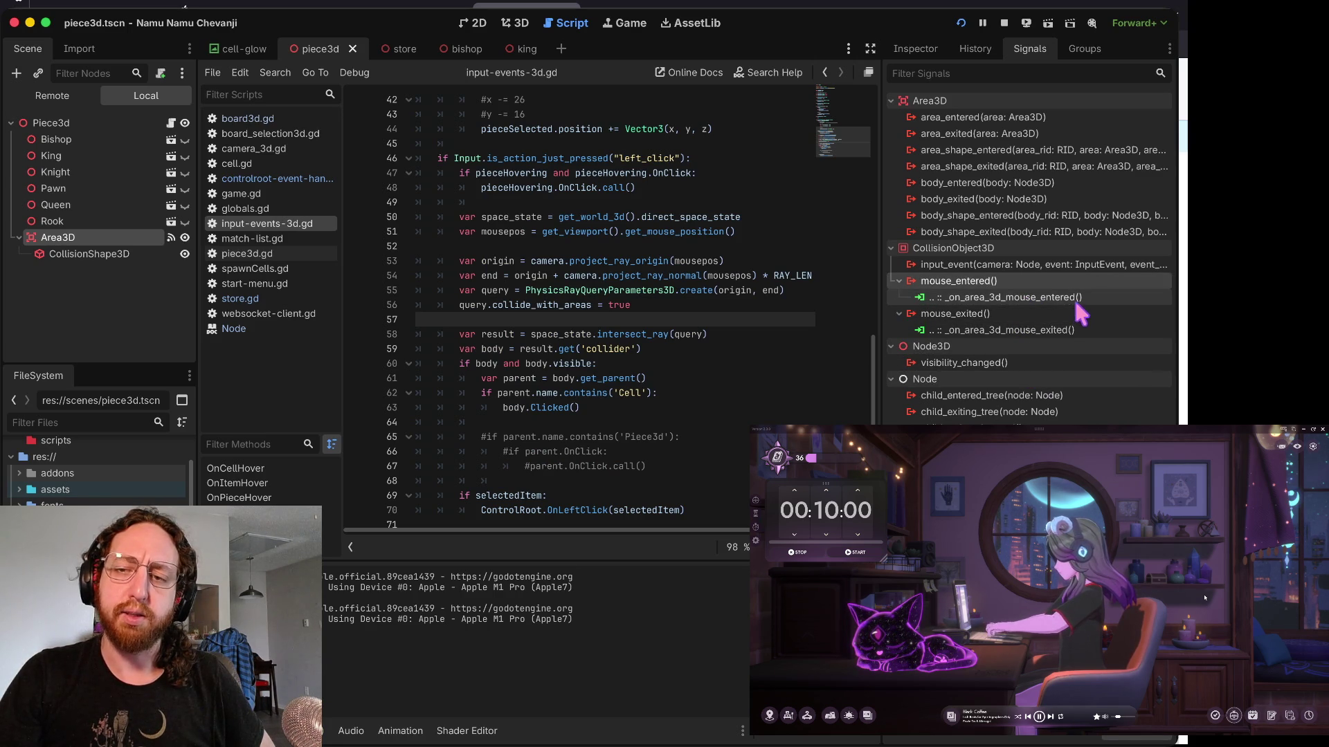
- Add query.collide_with_areas = true to the left_click raycast block, checking the mouse_entered/mouse_exited connections
click(1019, 297)
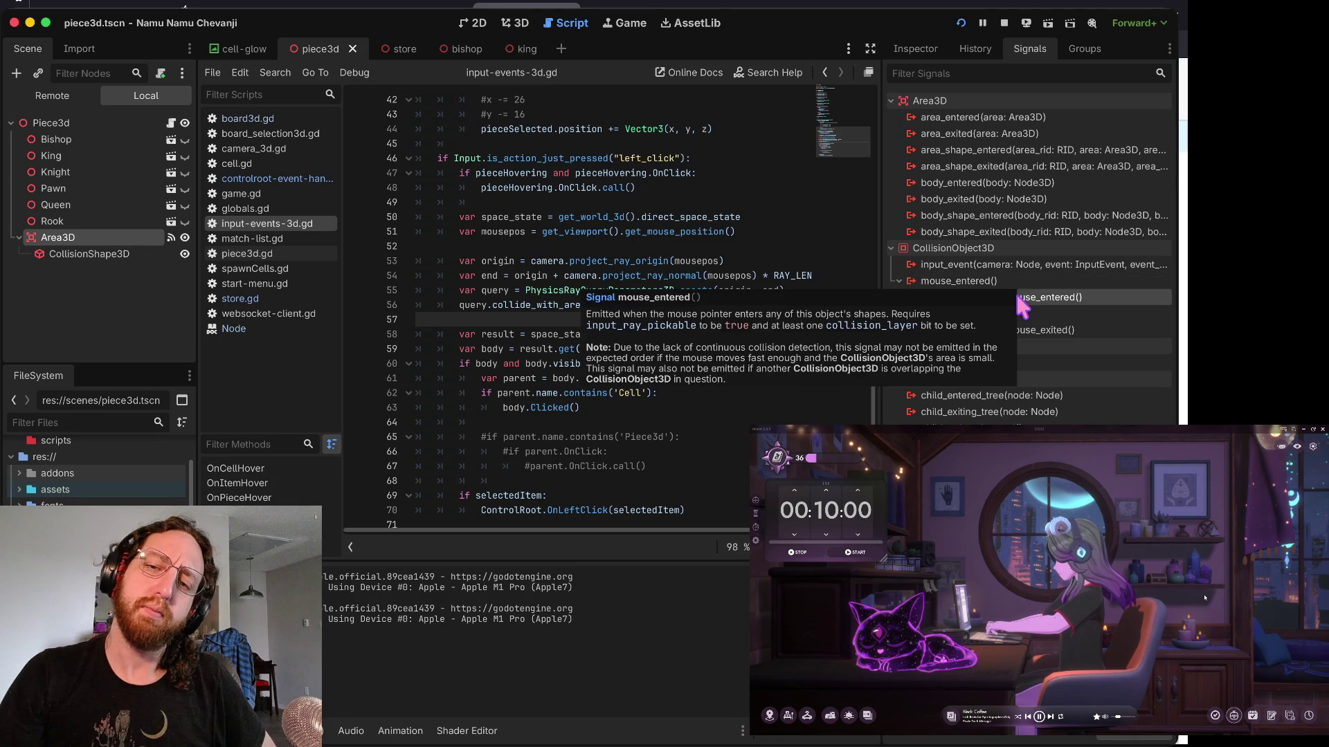
click(481, 263)
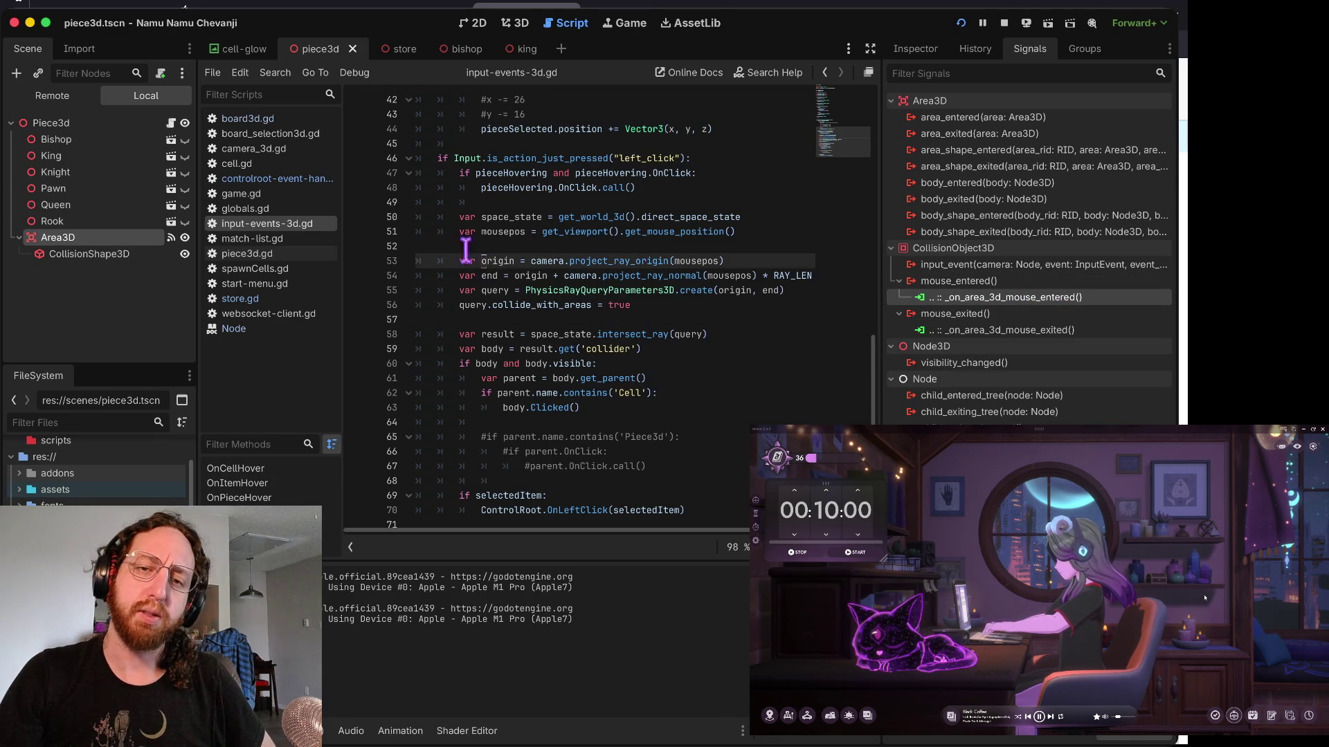
drag(437, 159, 714, 422)
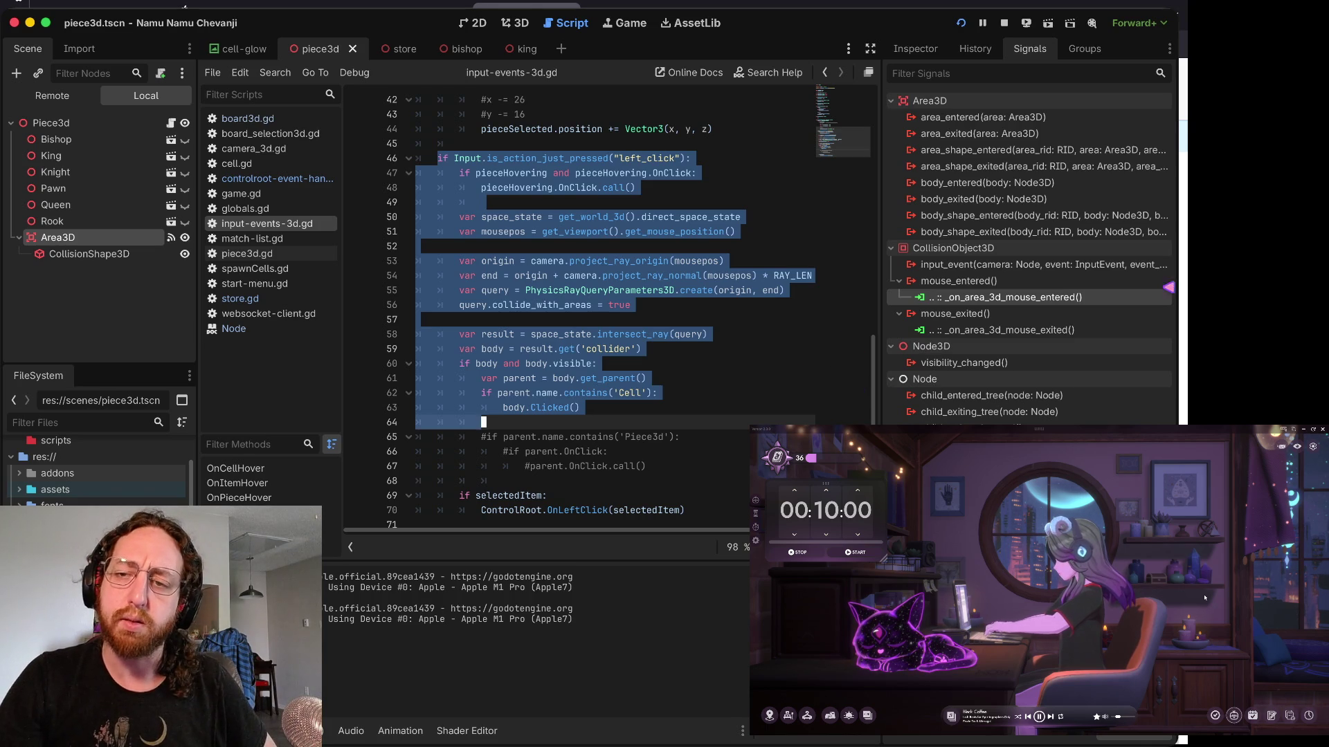
click(1012, 331)
click(774, 304)
- Review the Area3D's input_event signal and the CollisionShape3D's signals in the Node dock
scroll(707, 243, up, 2)
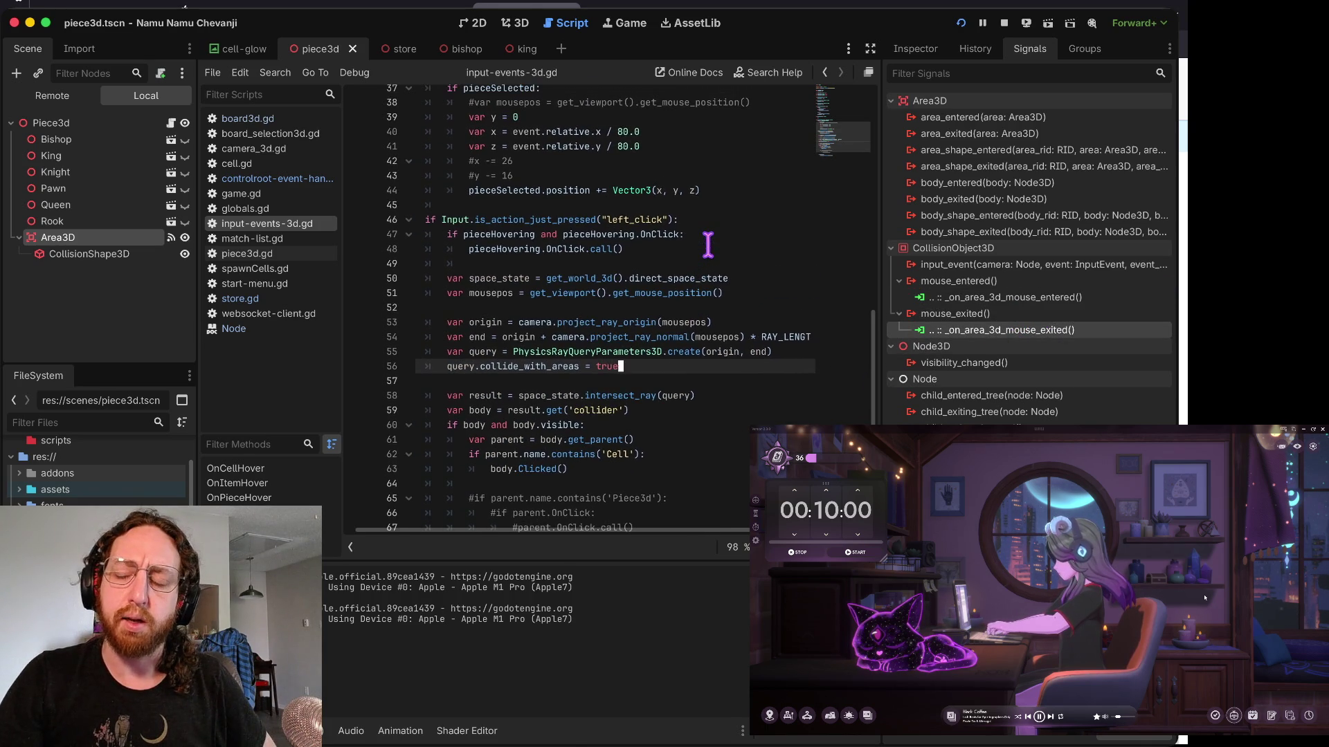
scroll(722, 416, up, 1)
drag(720, 436, 722, 416)
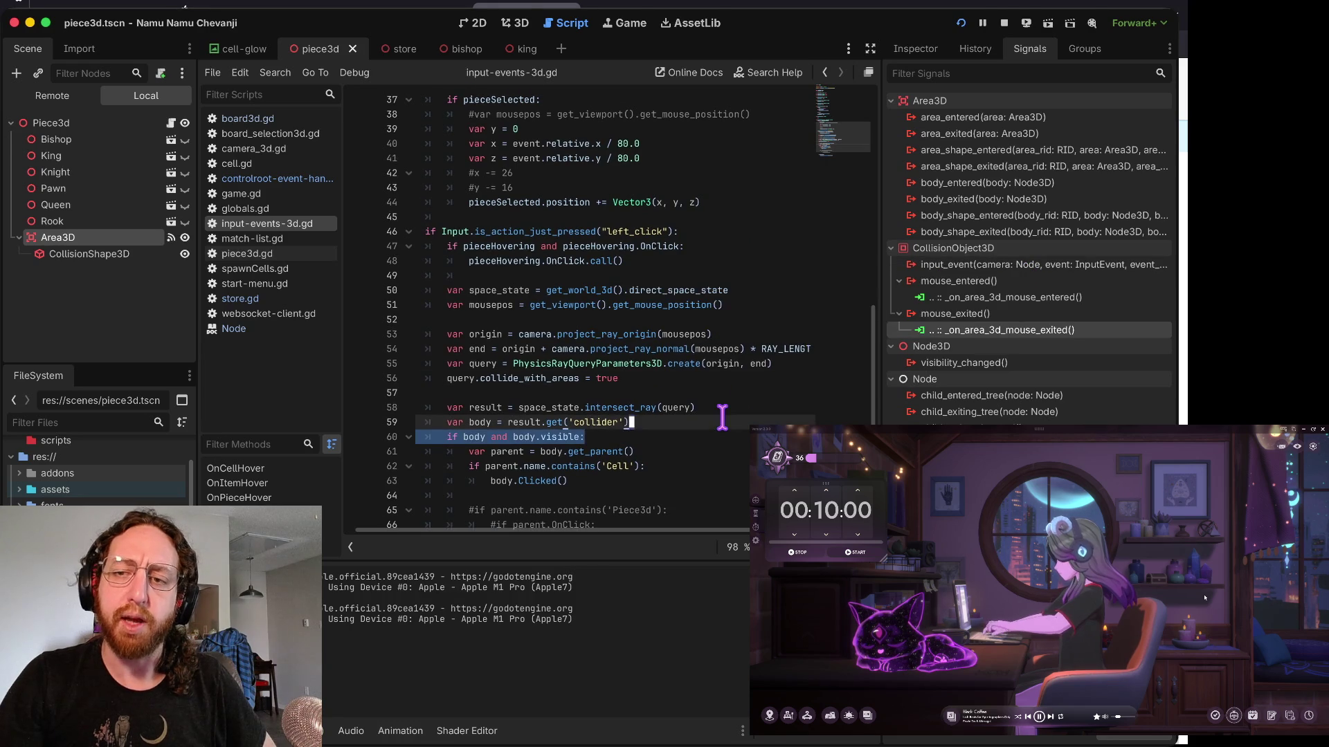
click(1080, 264)
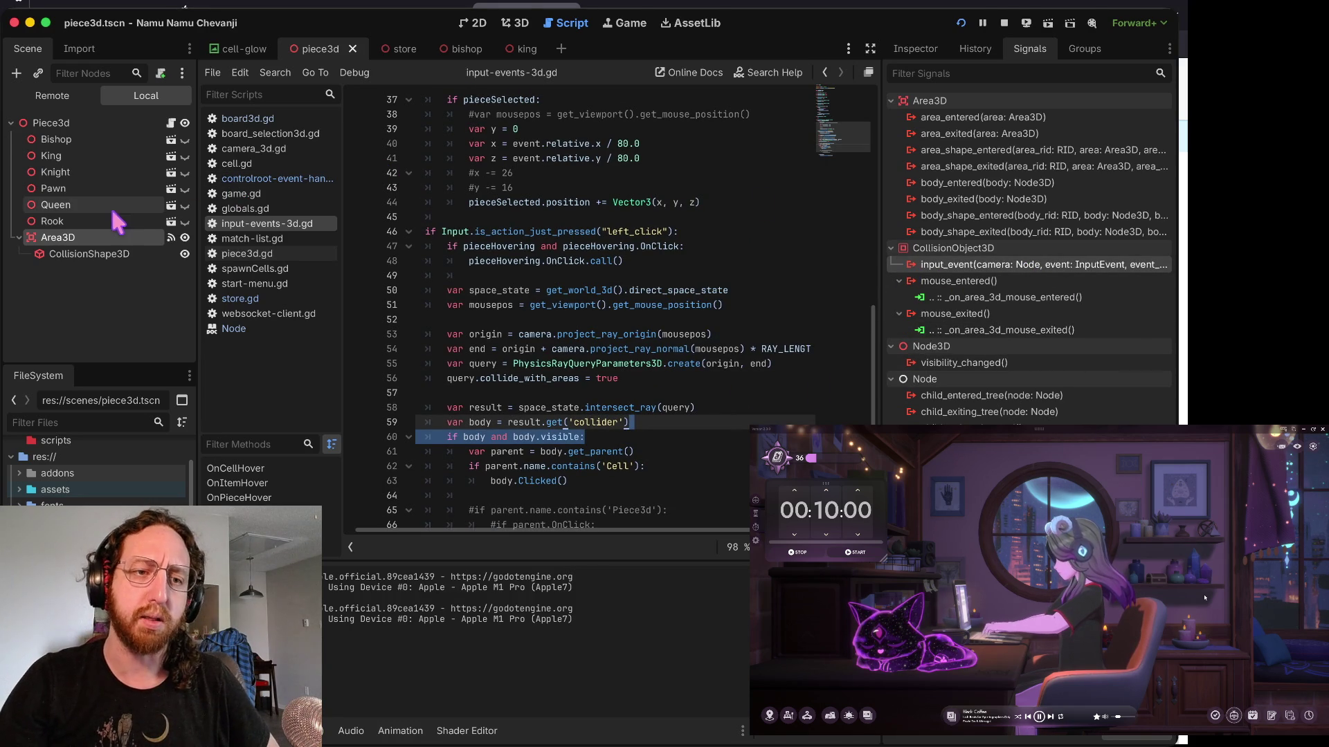
click(66, 253)
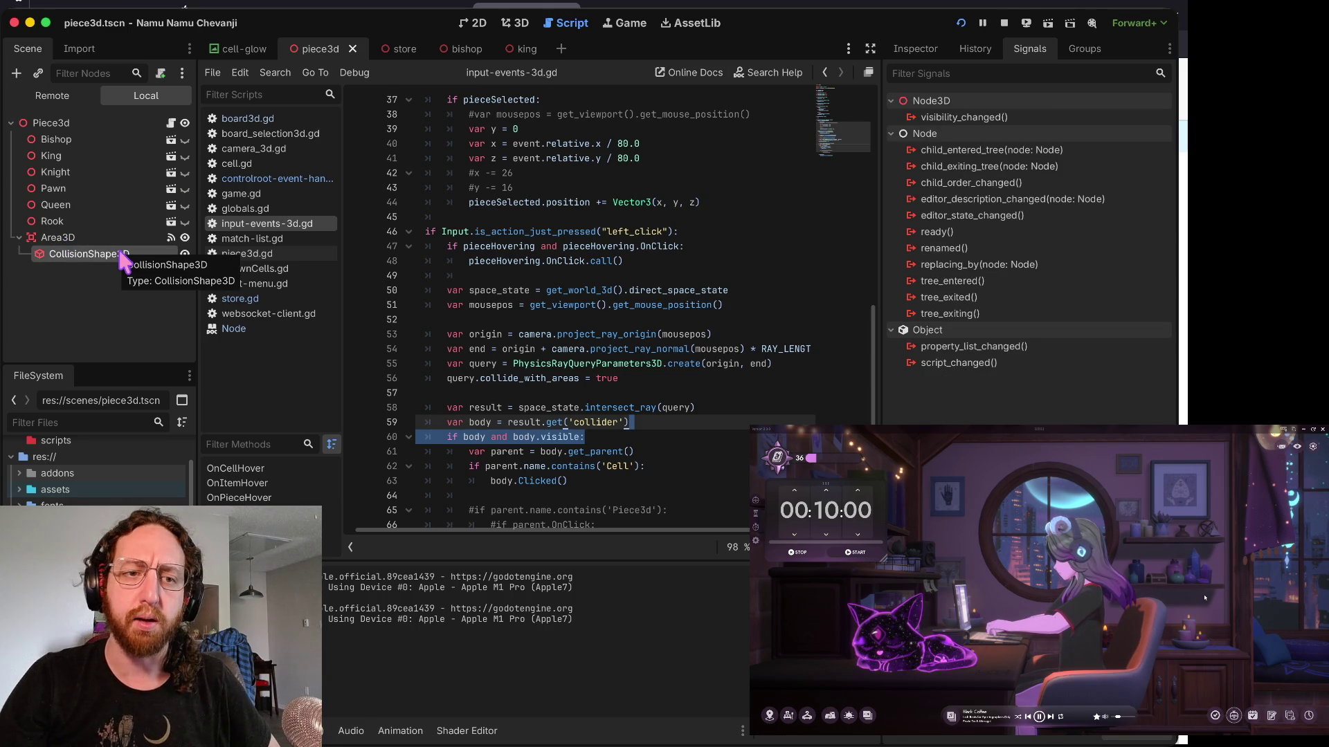
click(58, 238)
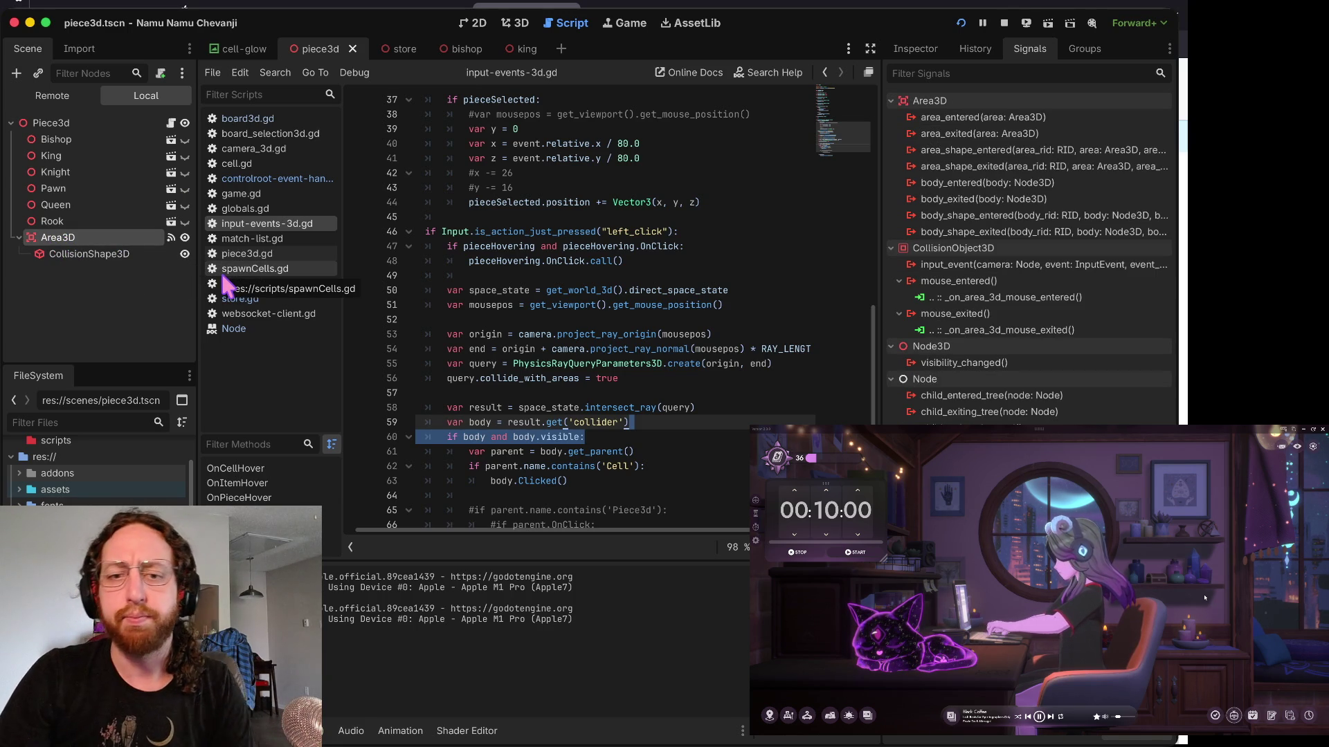
- Debug-run the game past login and board selection into the 3D chess scene, then switch to Trello
click(526, 290)
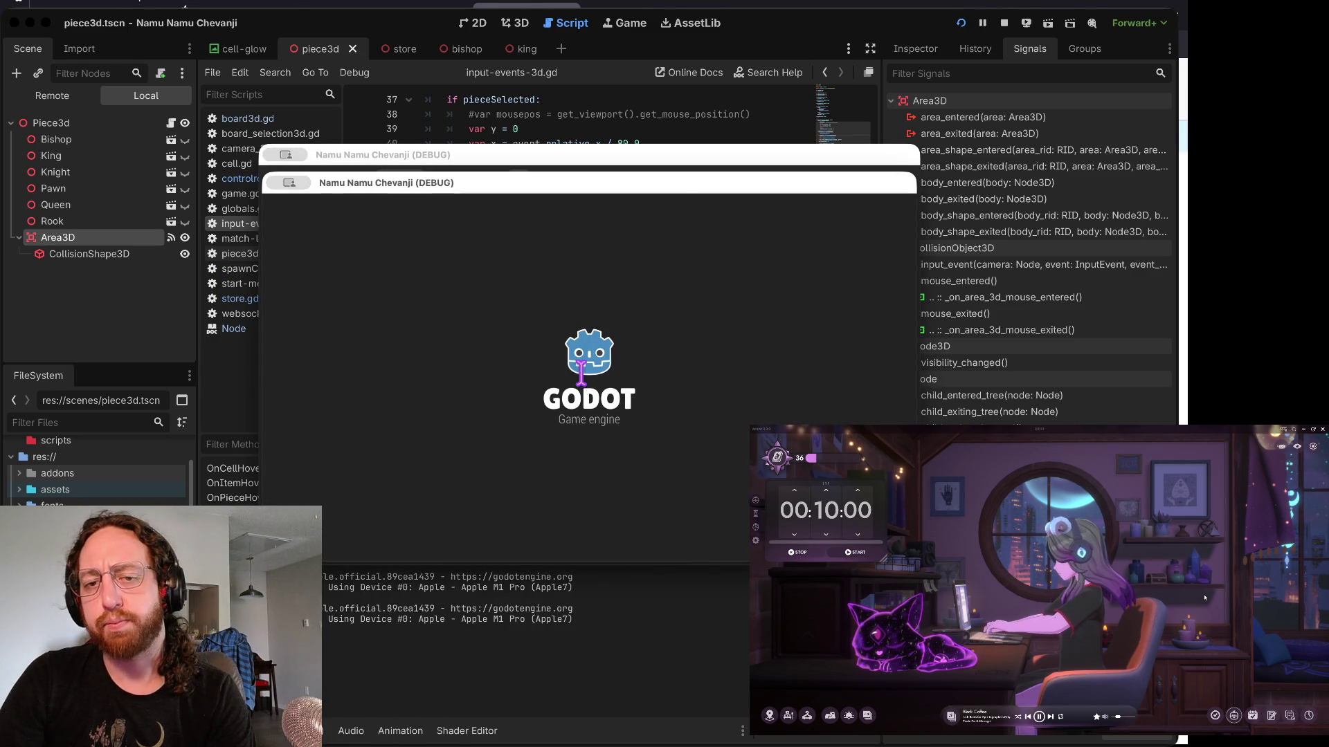
click(552, 490)
click(587, 421)
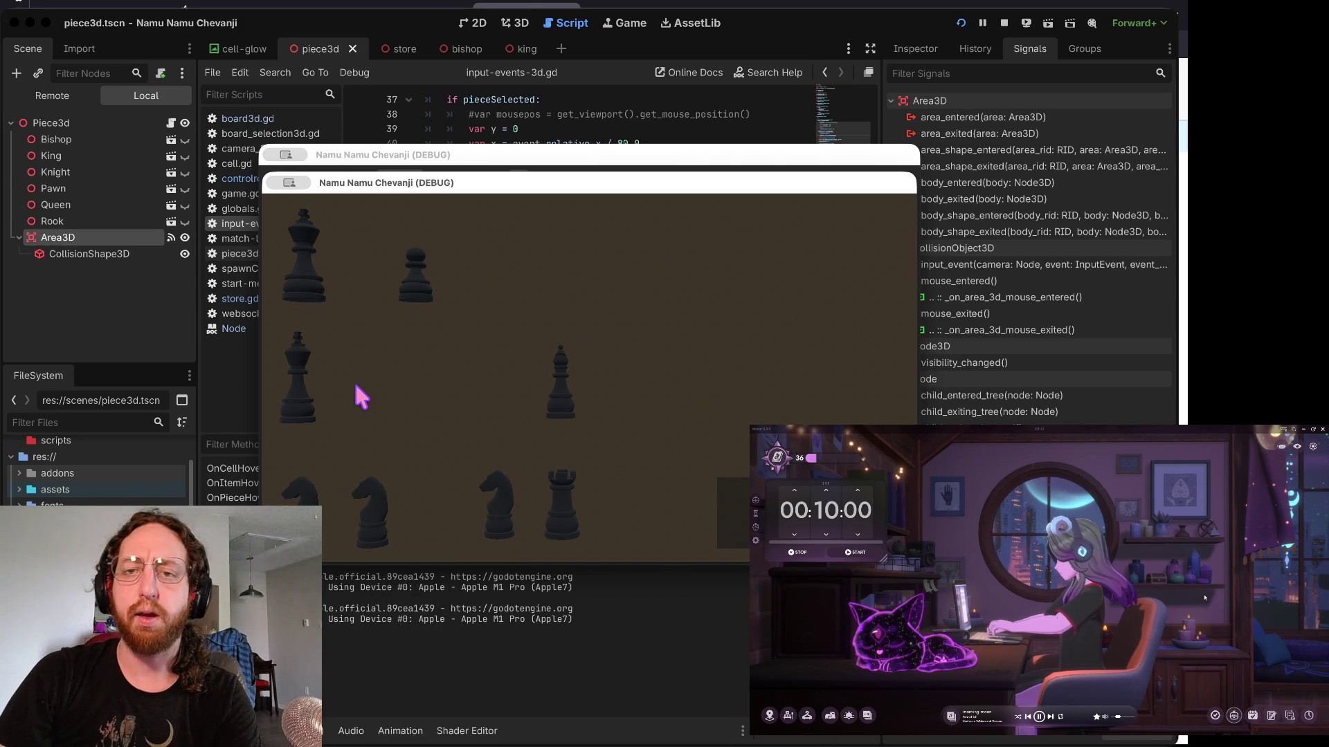
key(ctrl+Right)
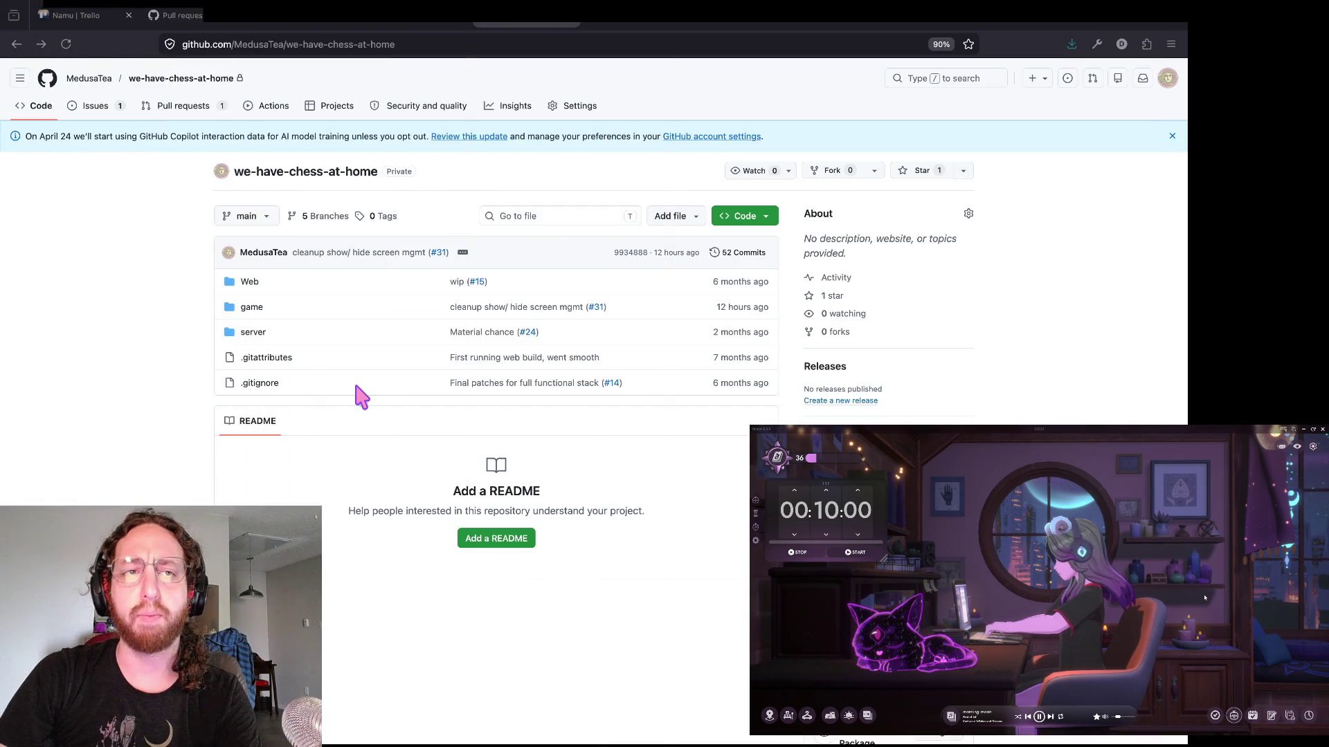
click(93, 17)
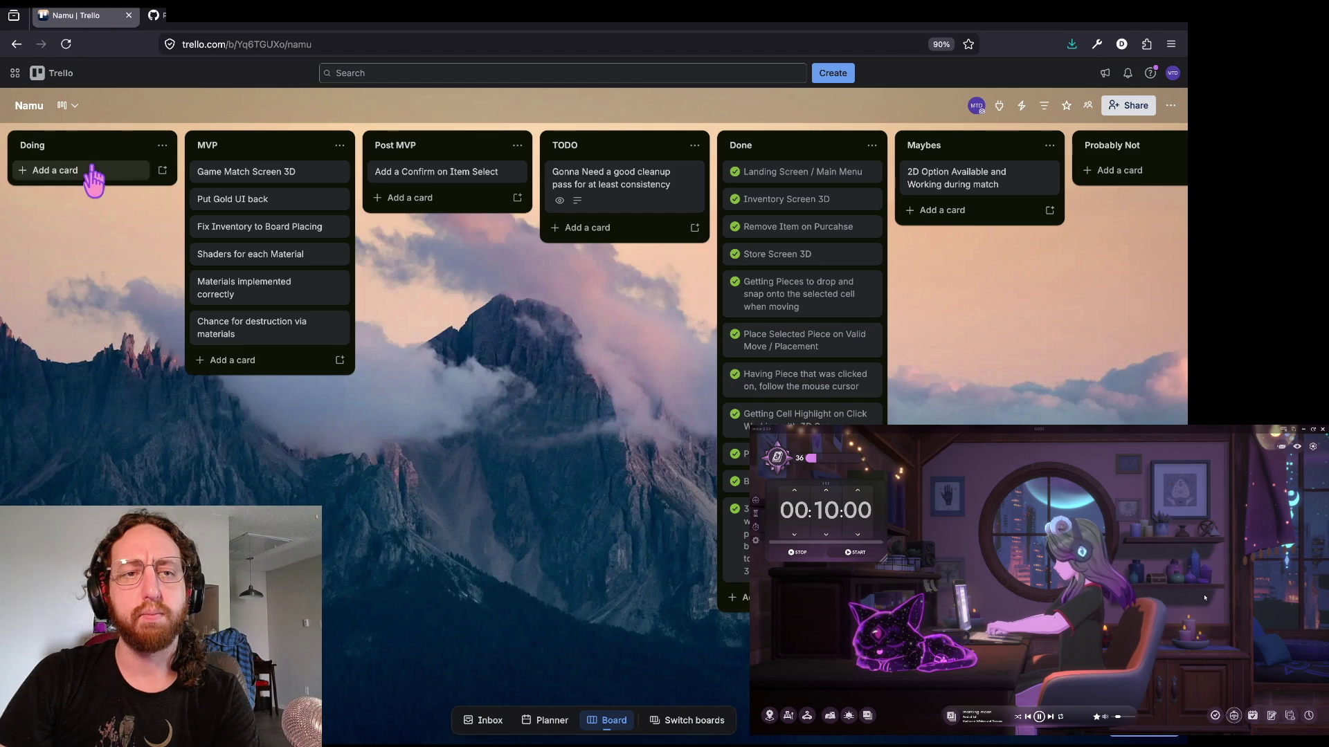
- Reload the board, then move 'Fix Inventory to Board Placing' and 'Game Match Screen 3D' into Doing, the latter on top
click(66, 43)
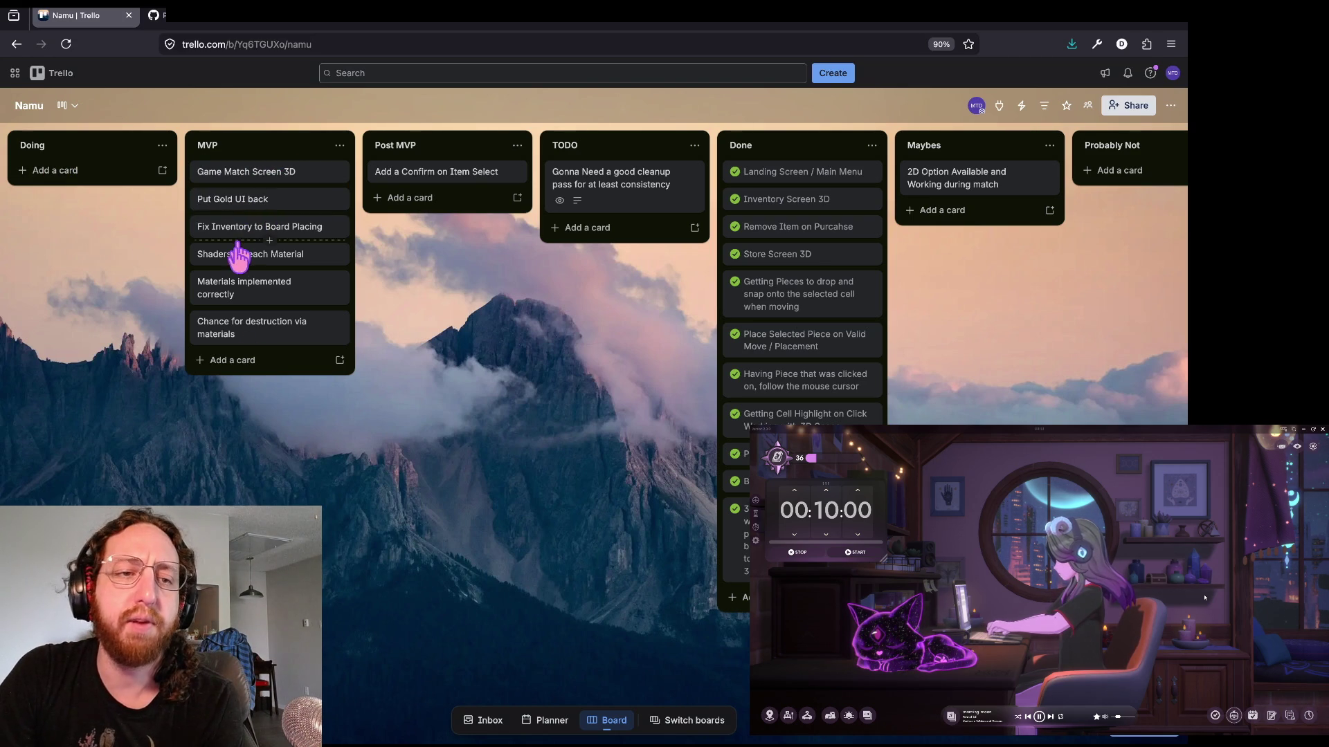
drag(263, 227, 45, 198)
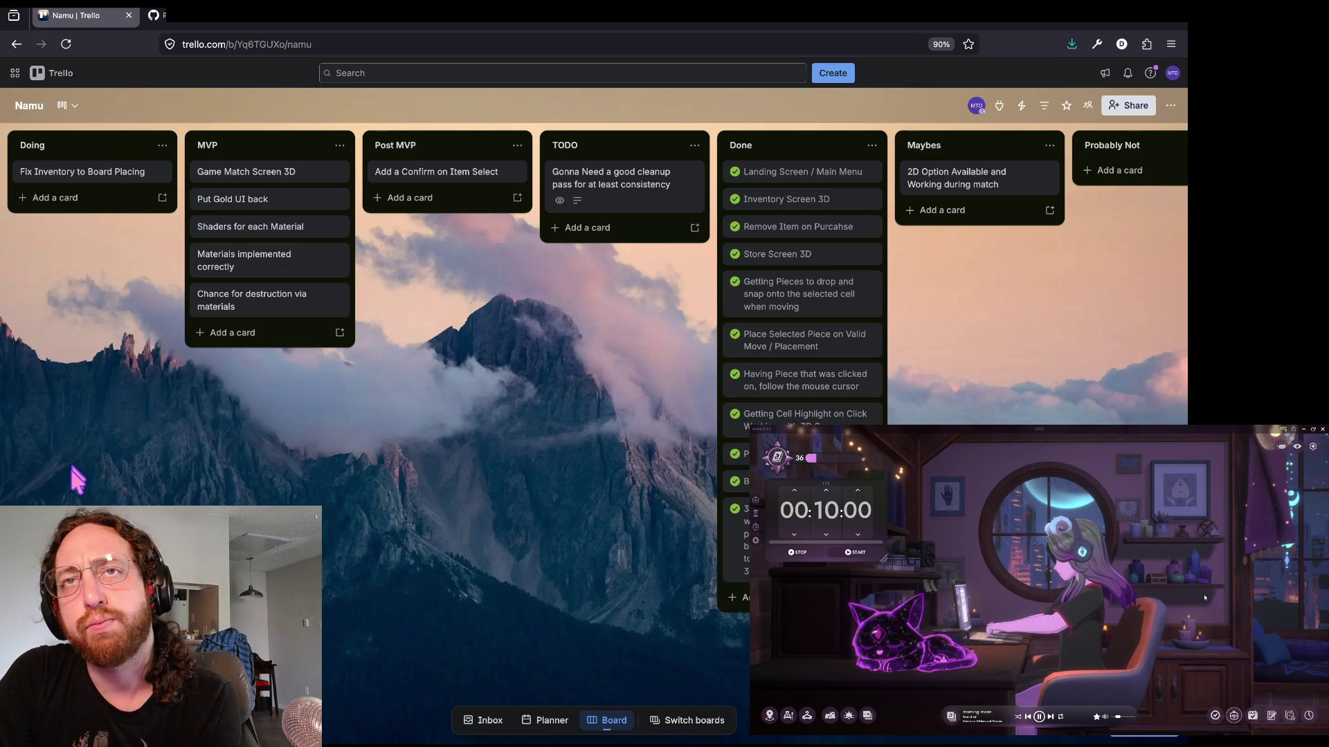
drag(211, 179, 62, 181)
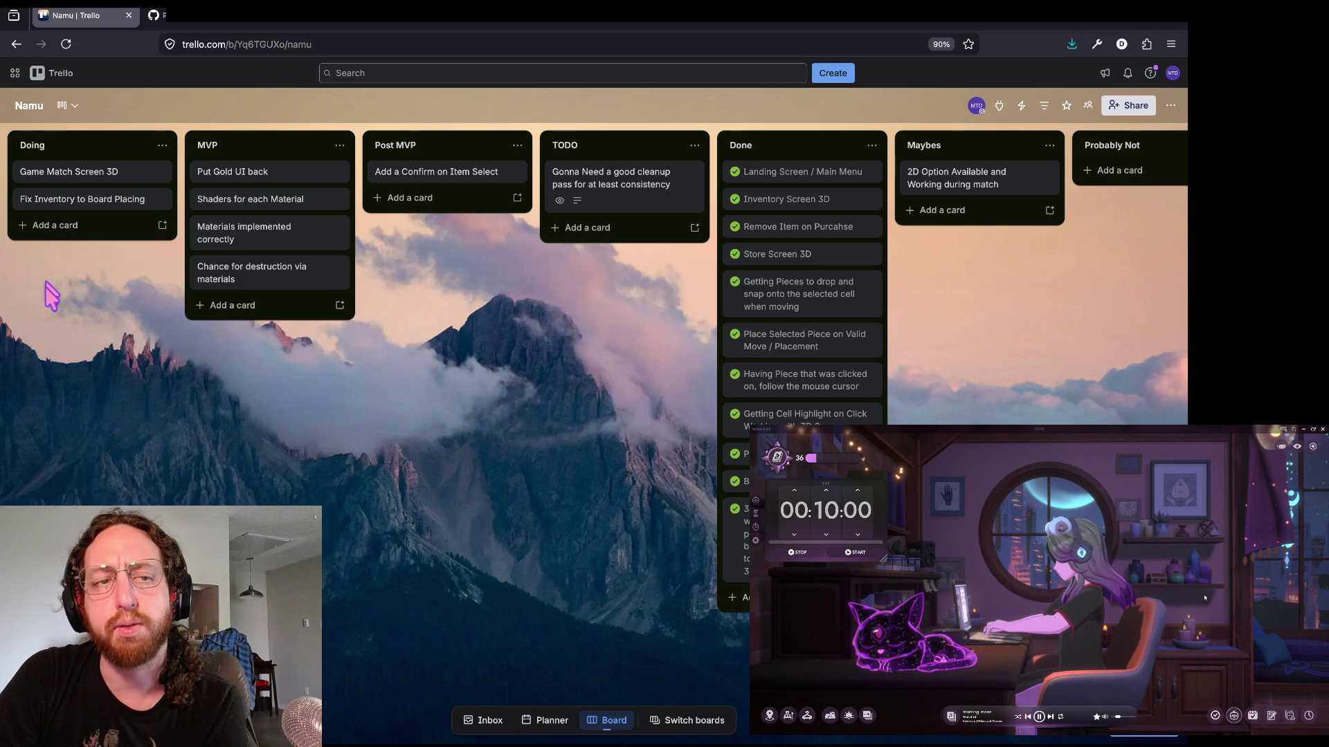
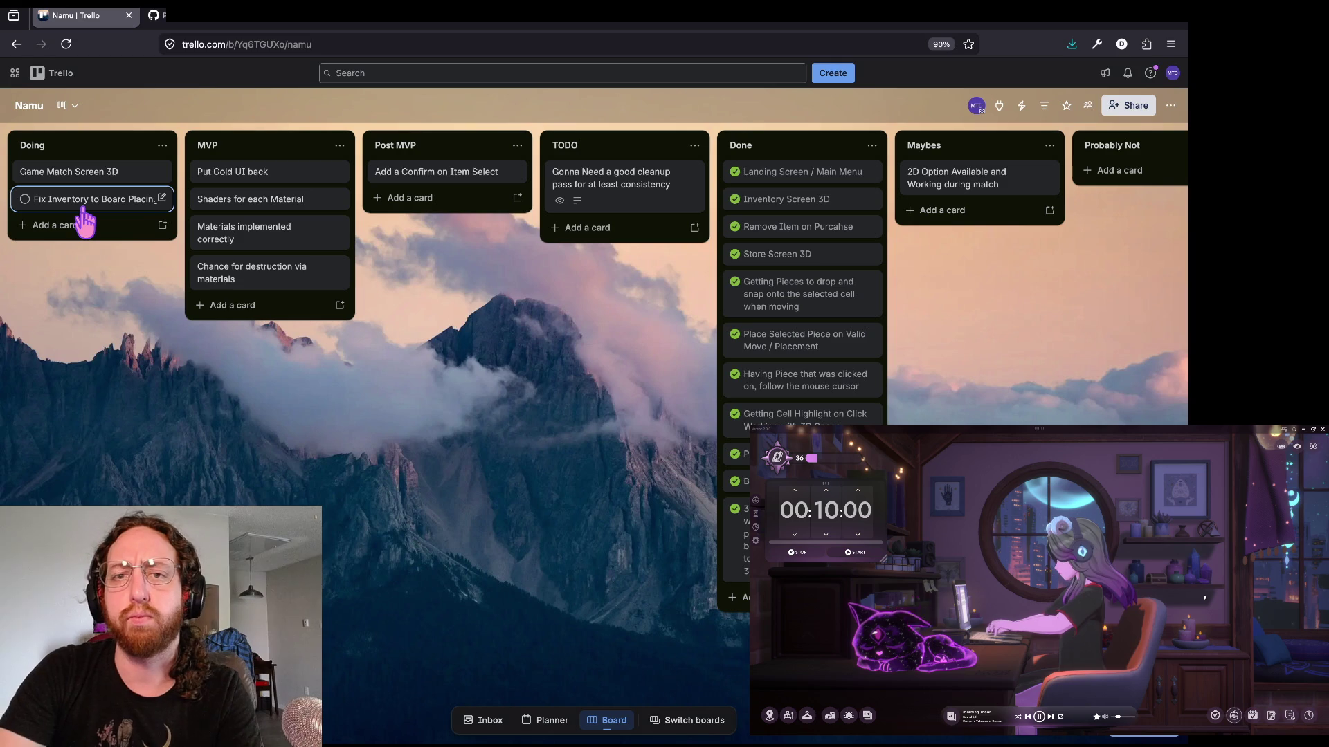
- Switch back to the Godot editor with the running chess game and open the ambience activity list
key(super+Tab)
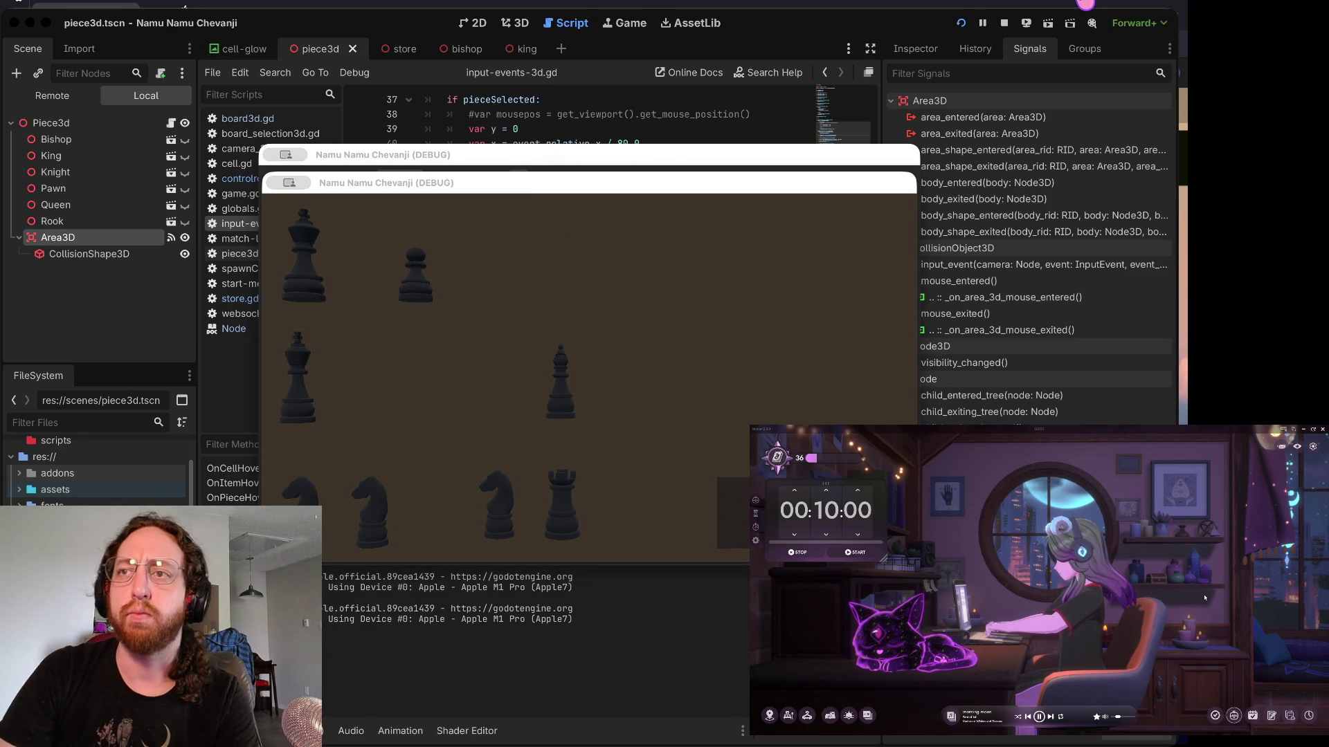
click(830, 716)
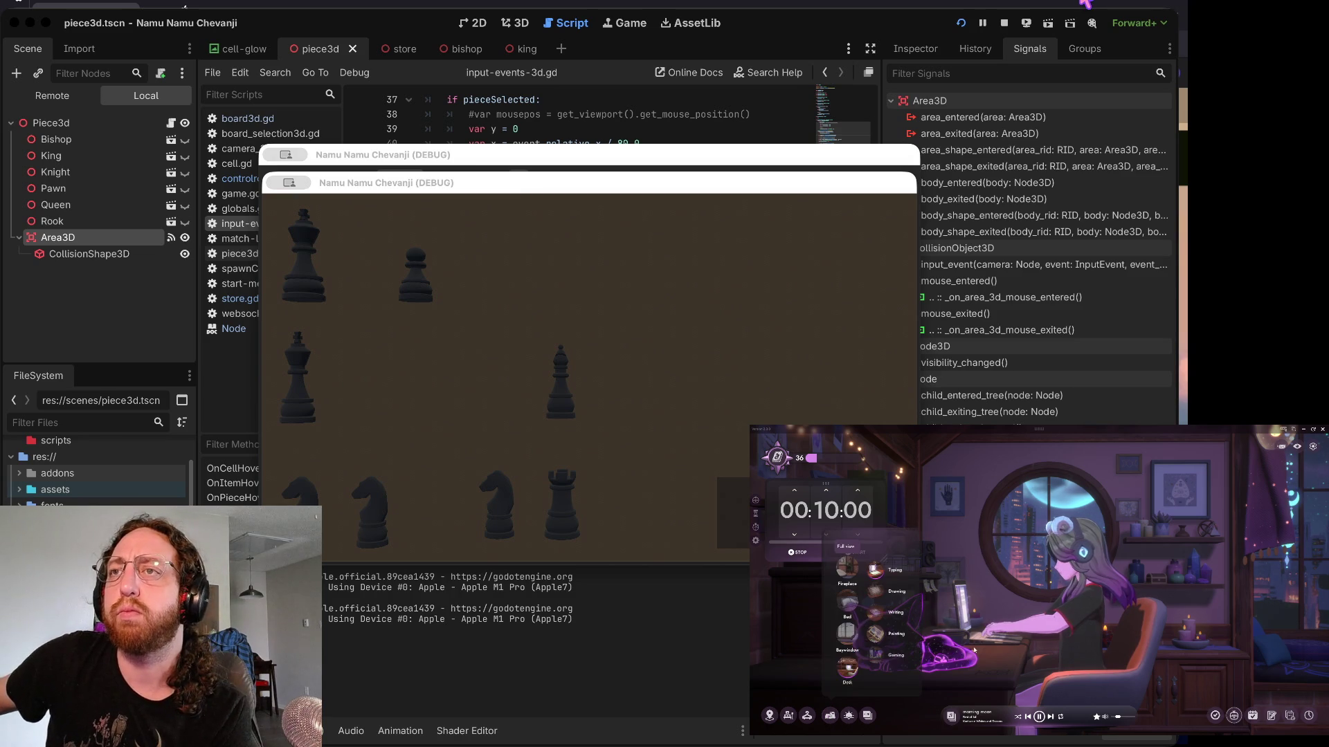
- Set the lofi ambience to the Baywindow scene and nudge the timer widget slightly right
click(857, 647)
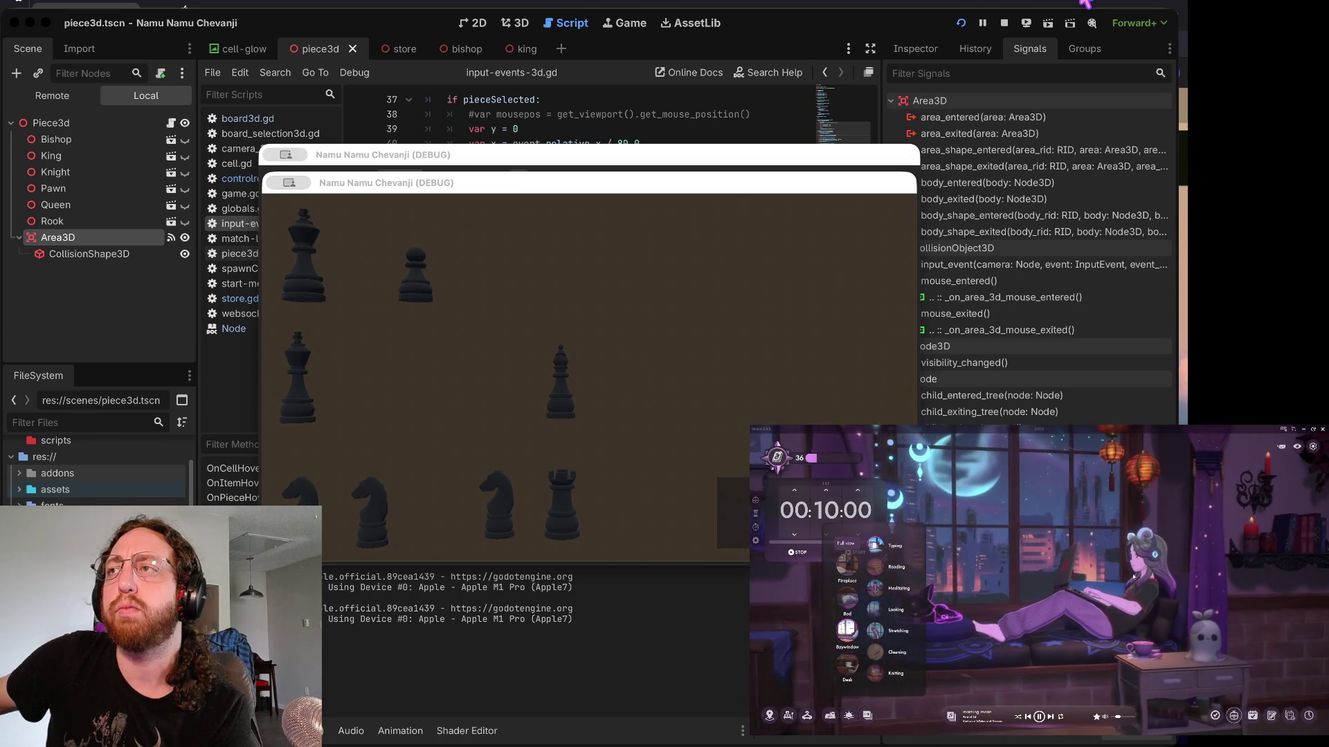
click(1250, 595)
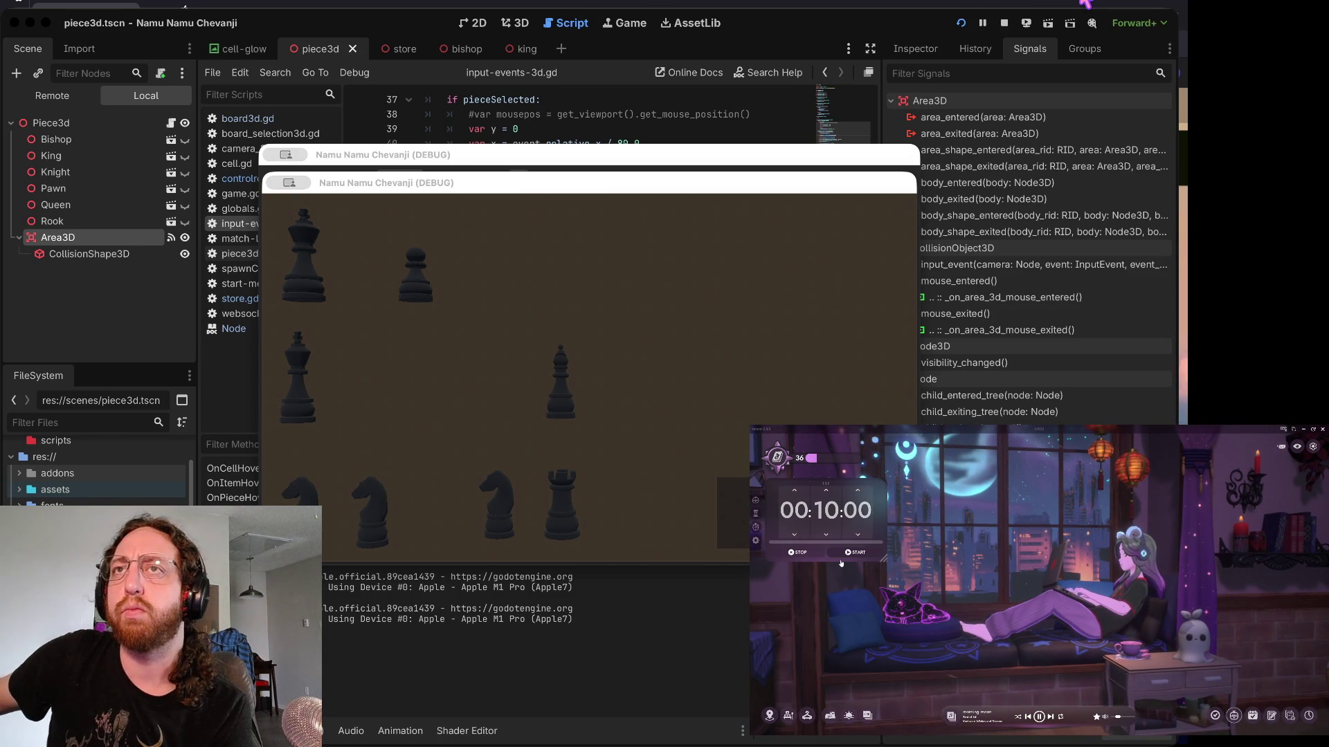
drag(825, 482, 829, 481)
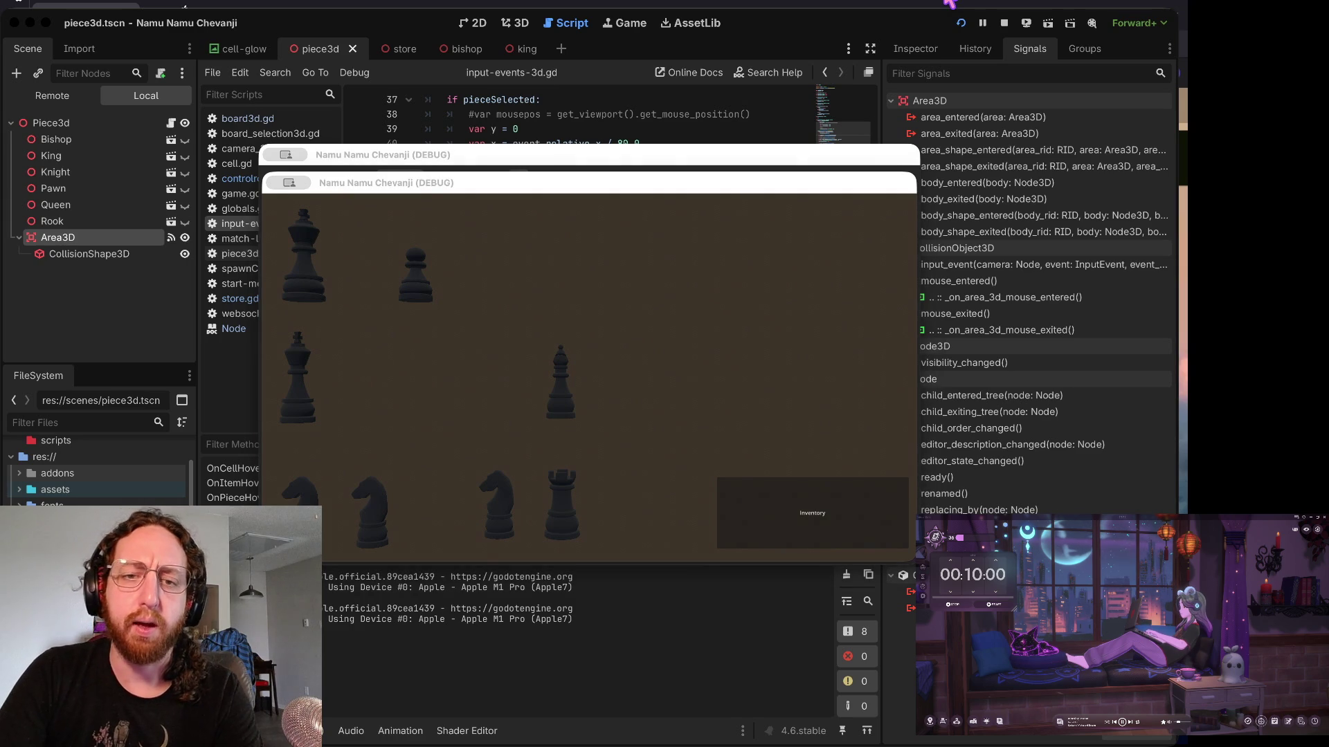
- Open the game's match board view, pan the large board to the centre, and test cell clicks
click(819, 543)
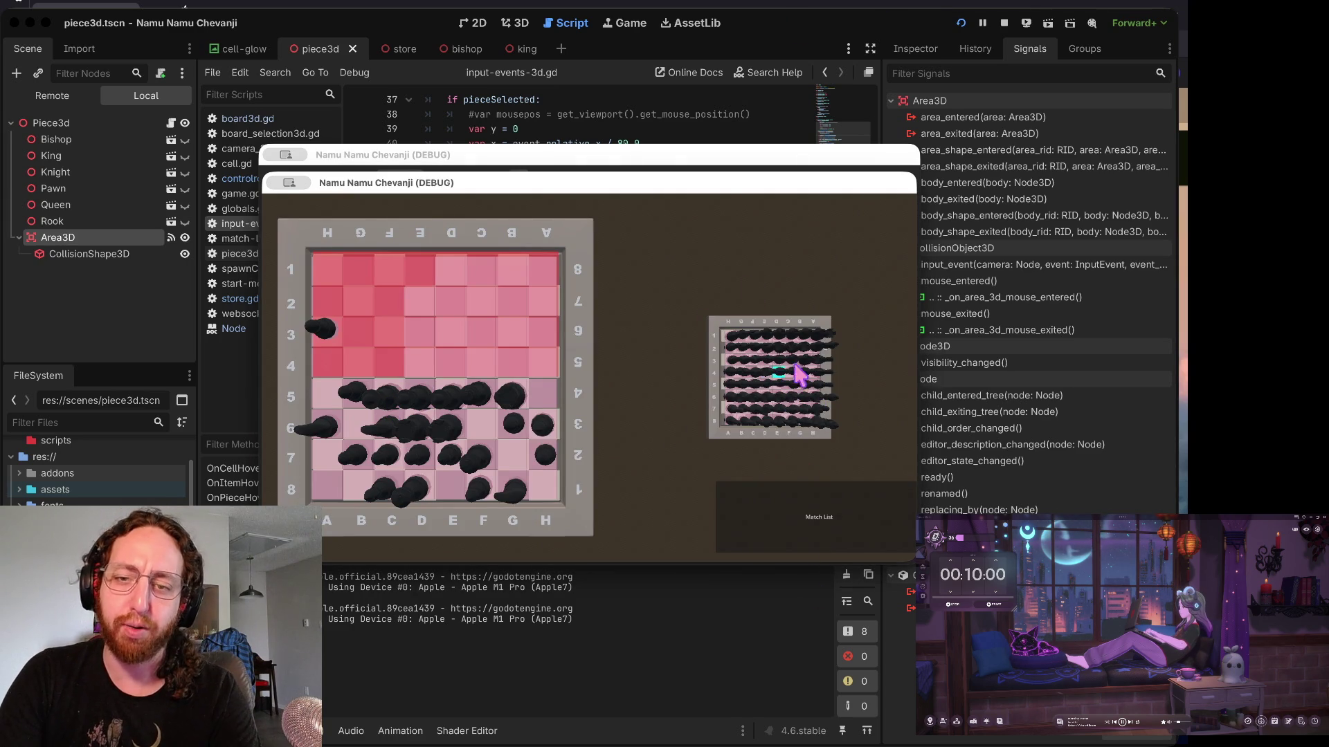
mouse_move(751, 352)
mouse_down()
mouse_move(520, 386)
mouse_move(741, 438)
mouse_move(706, 416)
mouse_up()
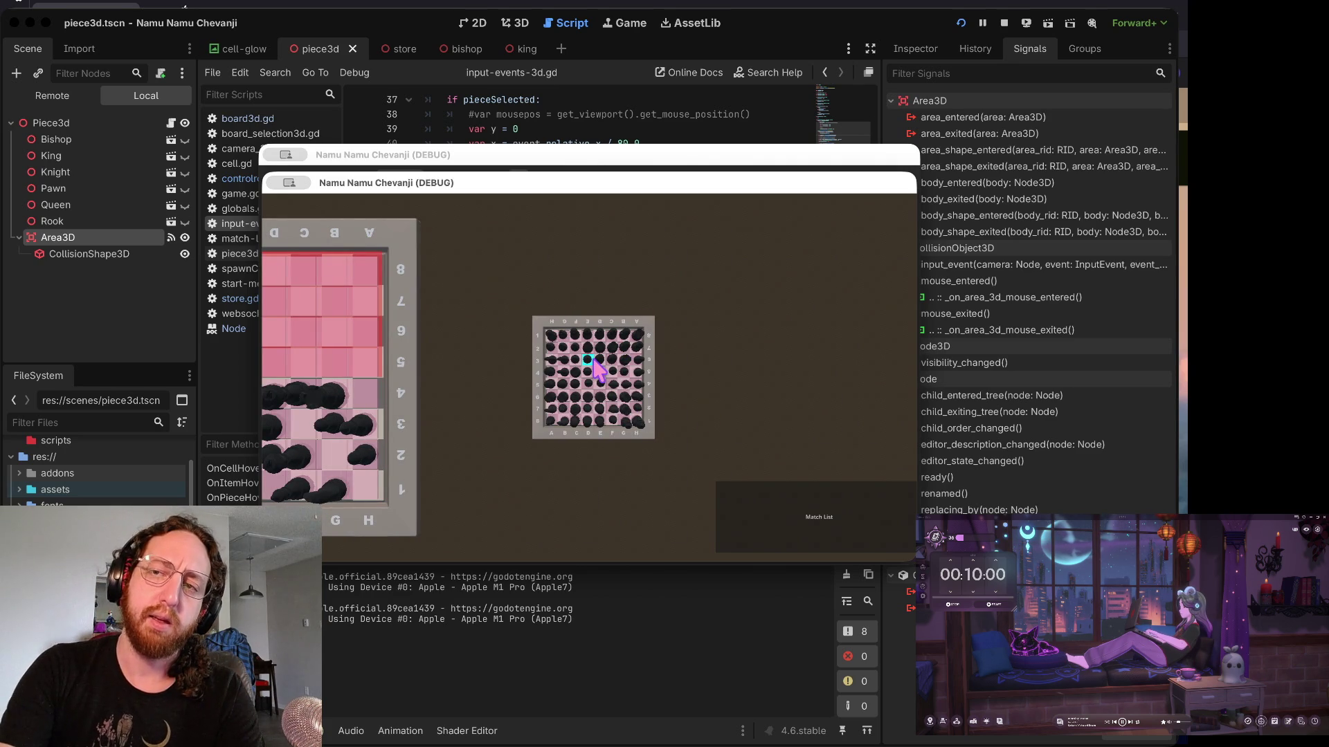
mouse_move(597, 370)
mouse_down()
mouse_move(689, 358)
mouse_move(504, 295)
mouse_up()
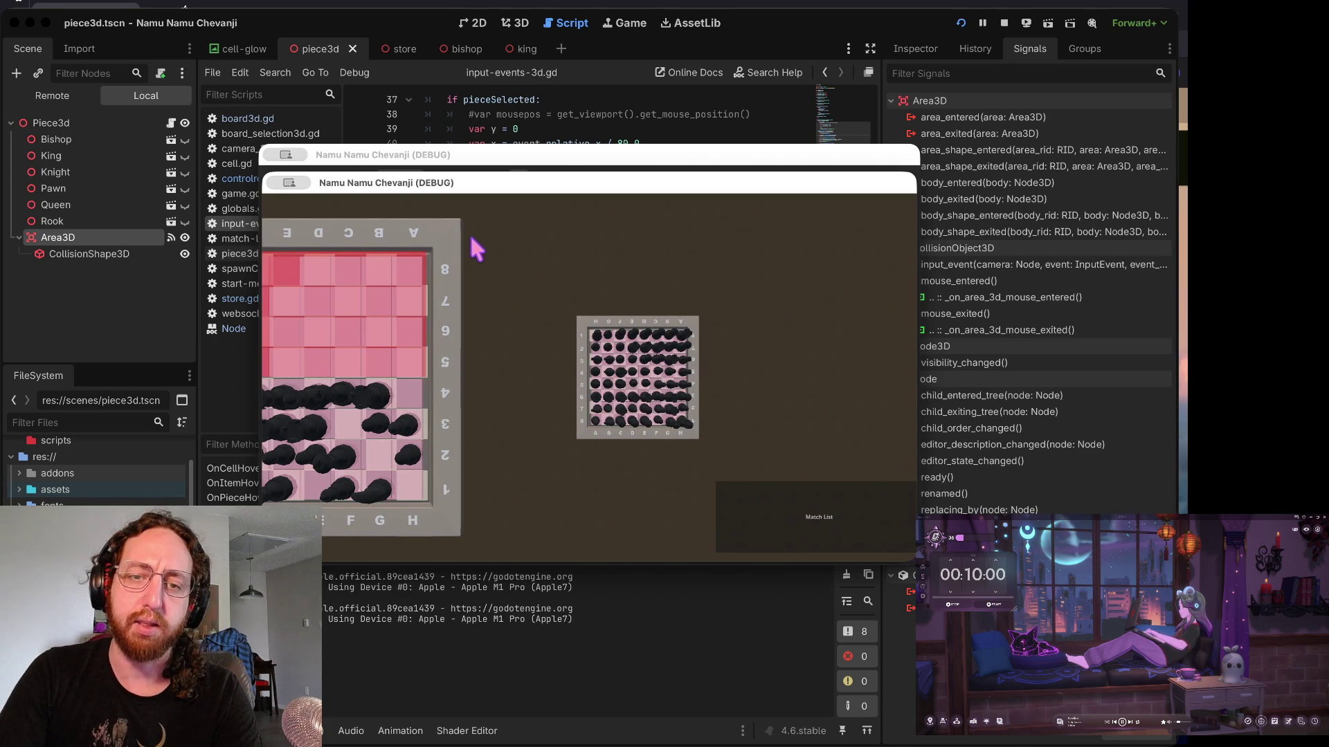
drag(341, 451, 508, 486)
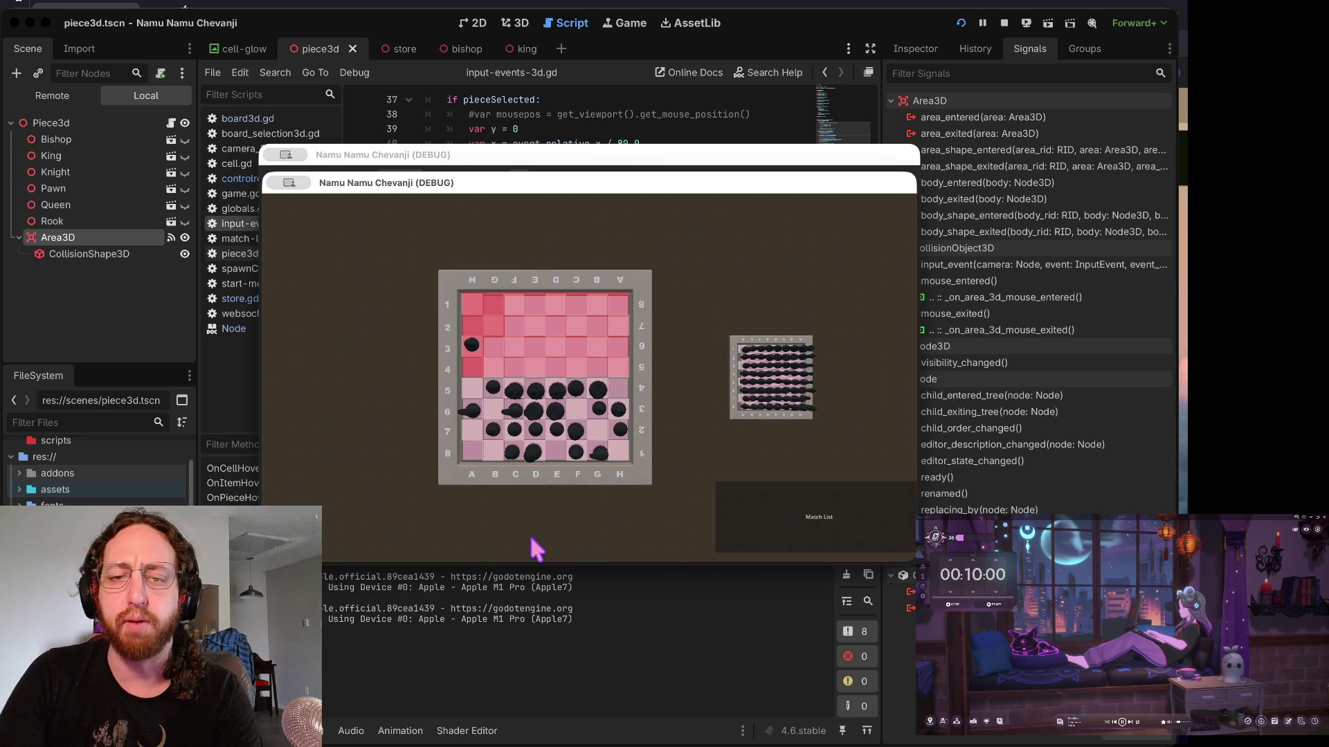
click(534, 521)
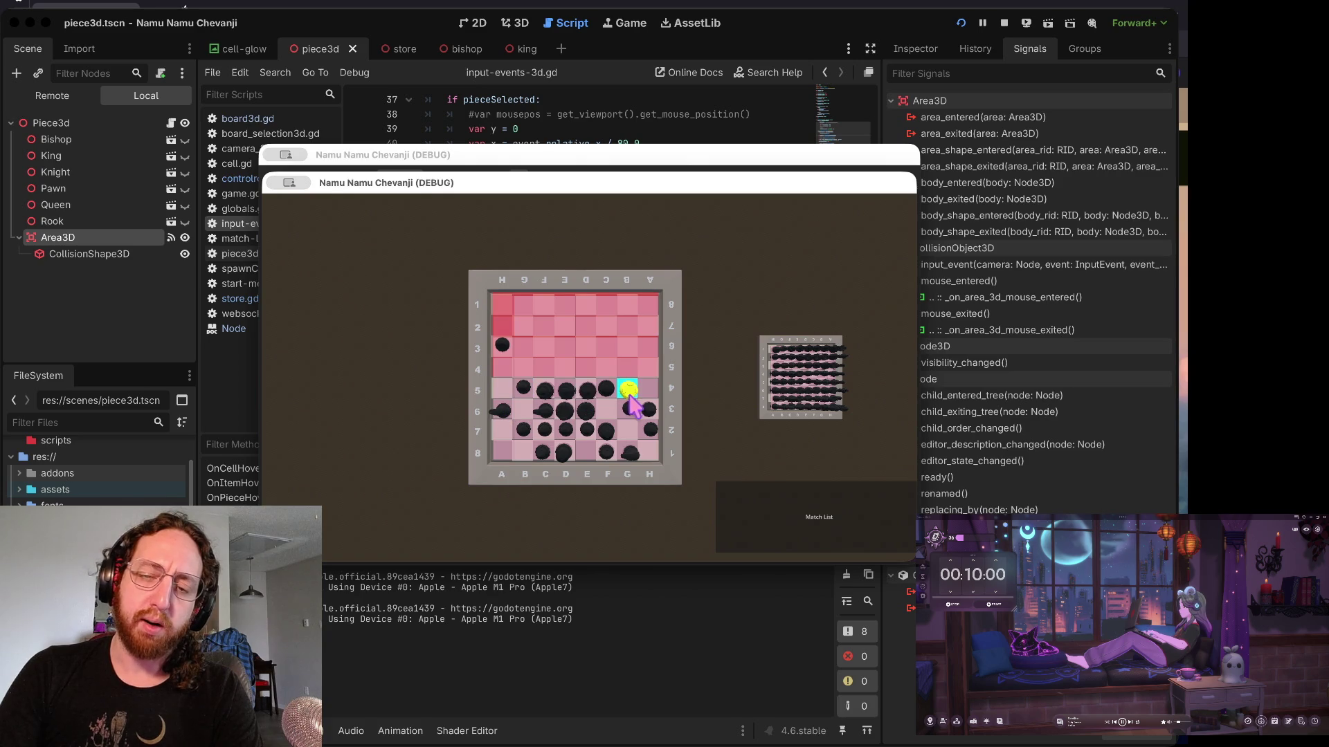
click(536, 389)
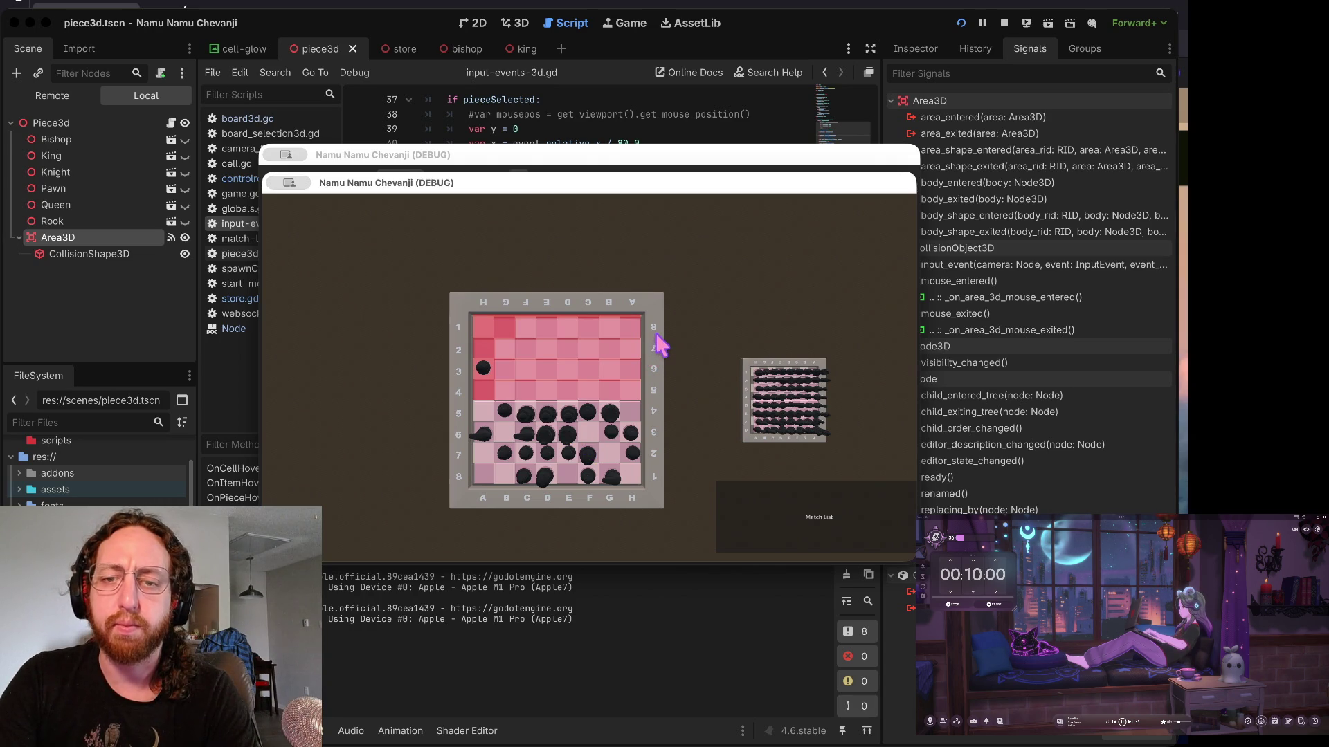
- Test a board click, then go through the Store to the piece Inventory, briefly checking Trello
click(817, 388)
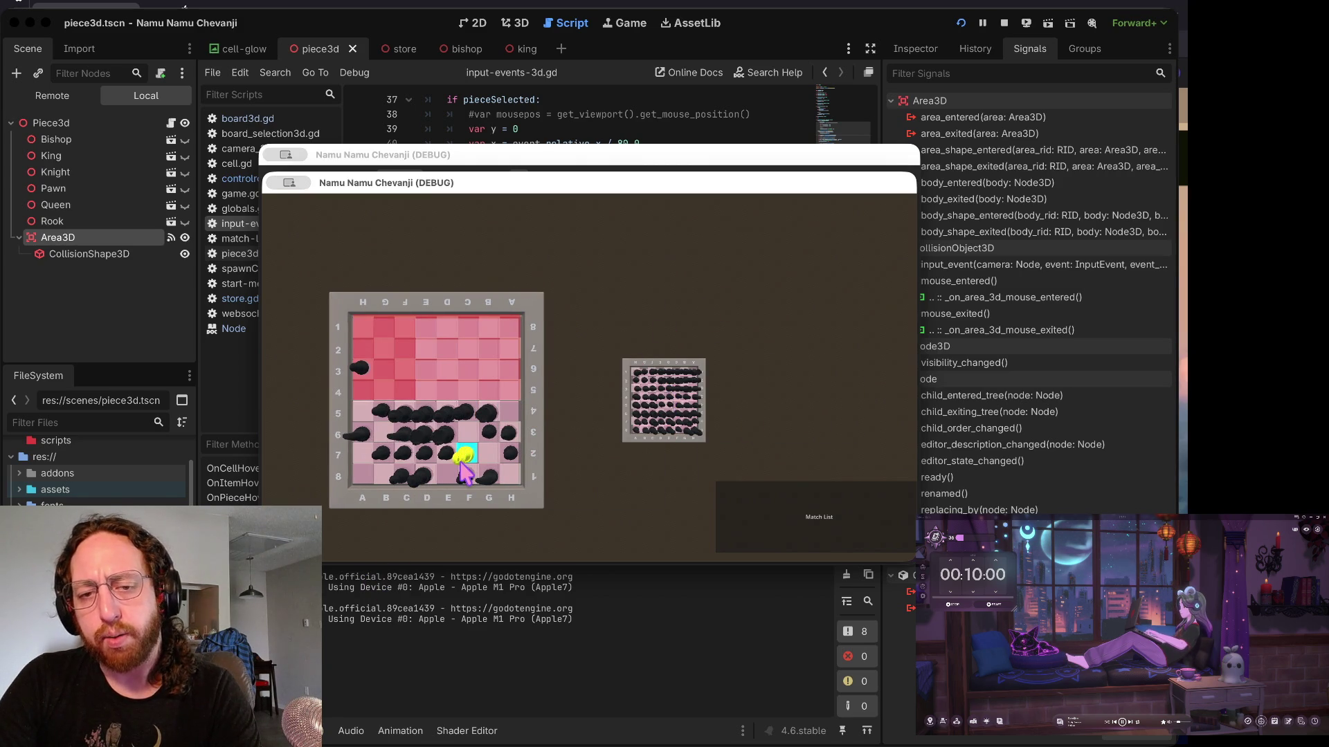
click(760, 513)
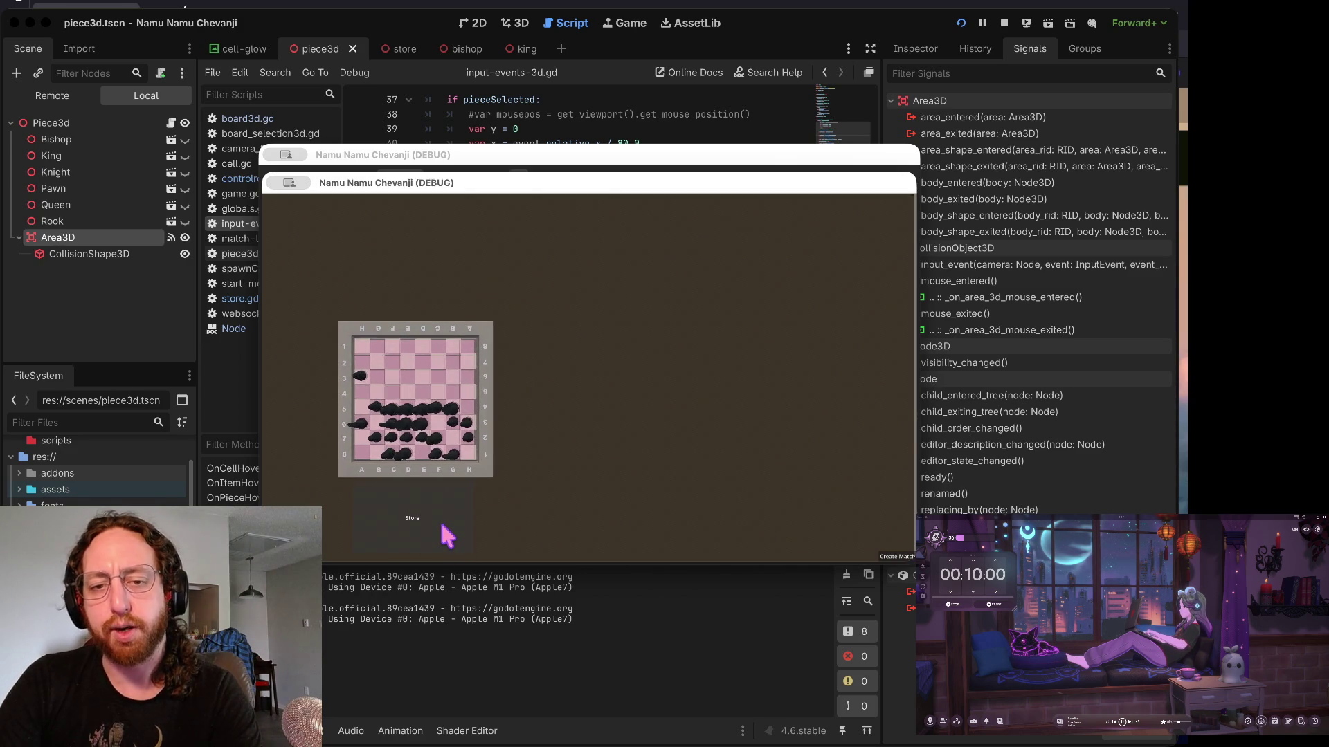
click(447, 530)
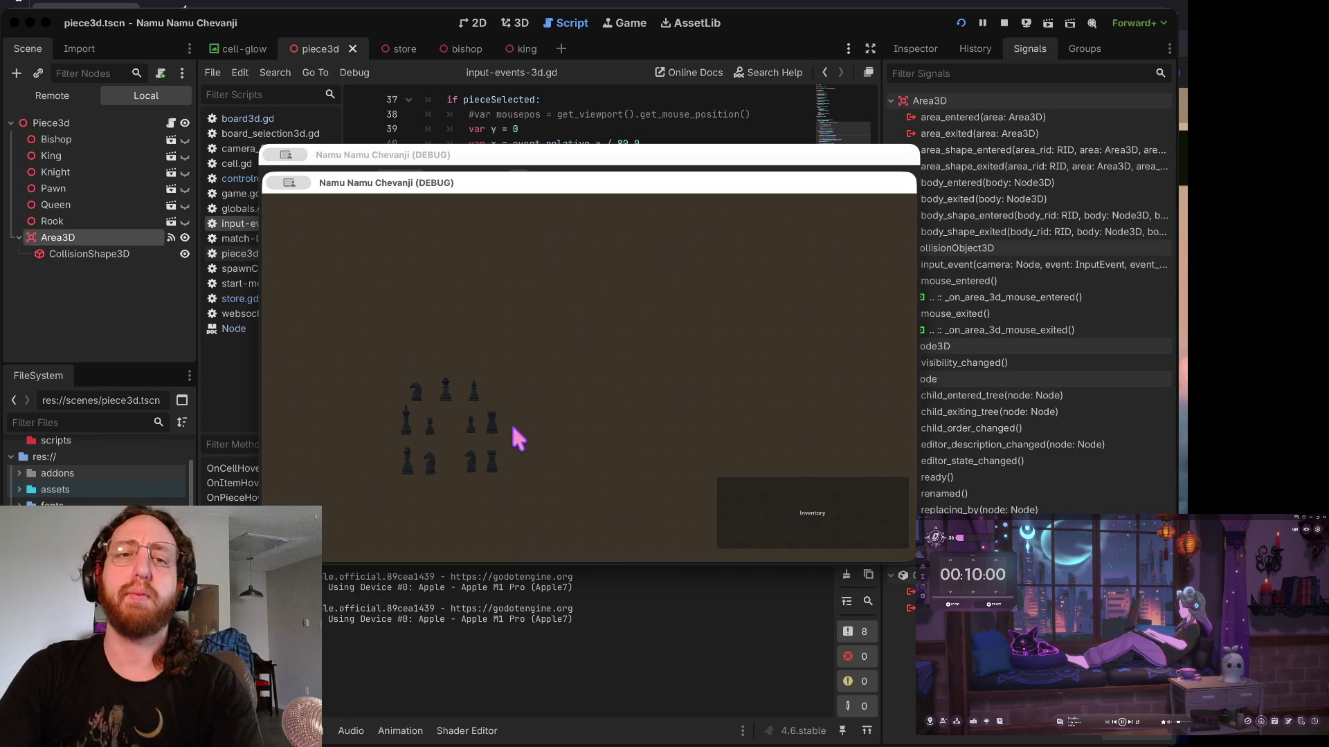
key(ctrl+Right)
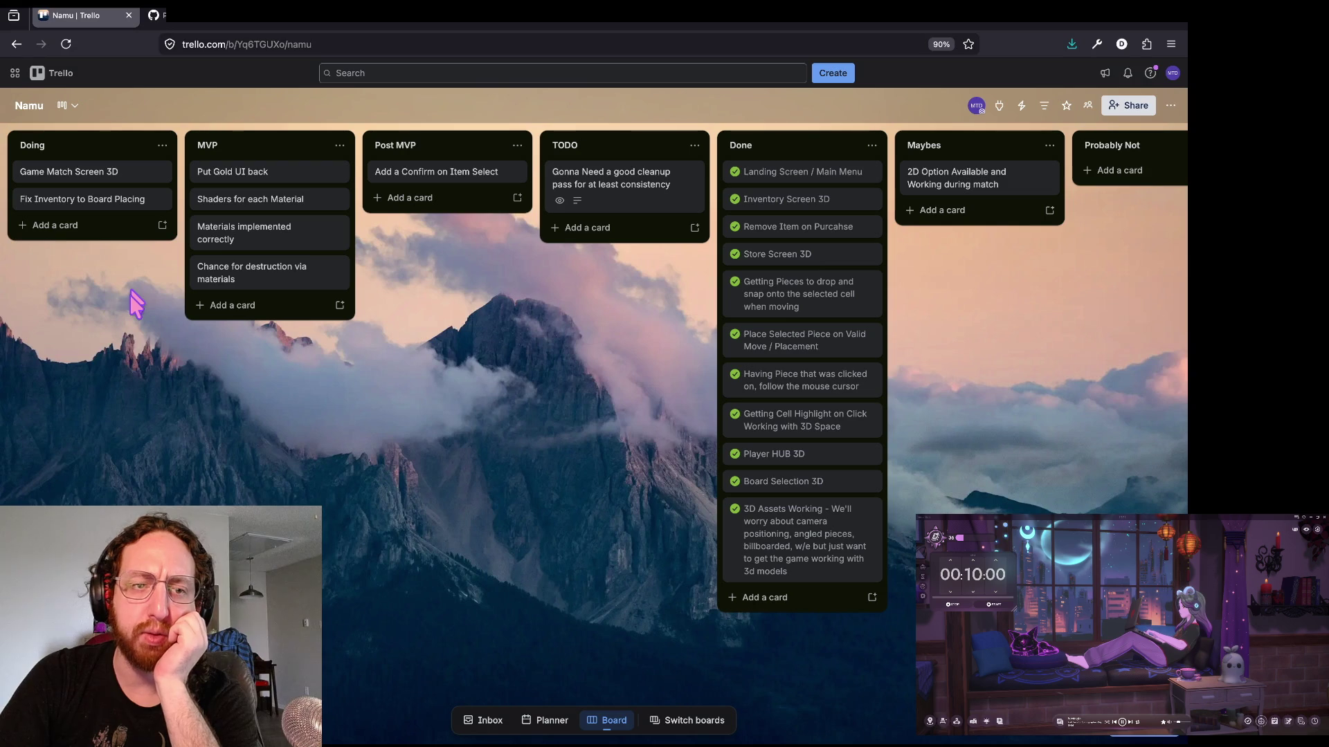
key(ctrl+Left)
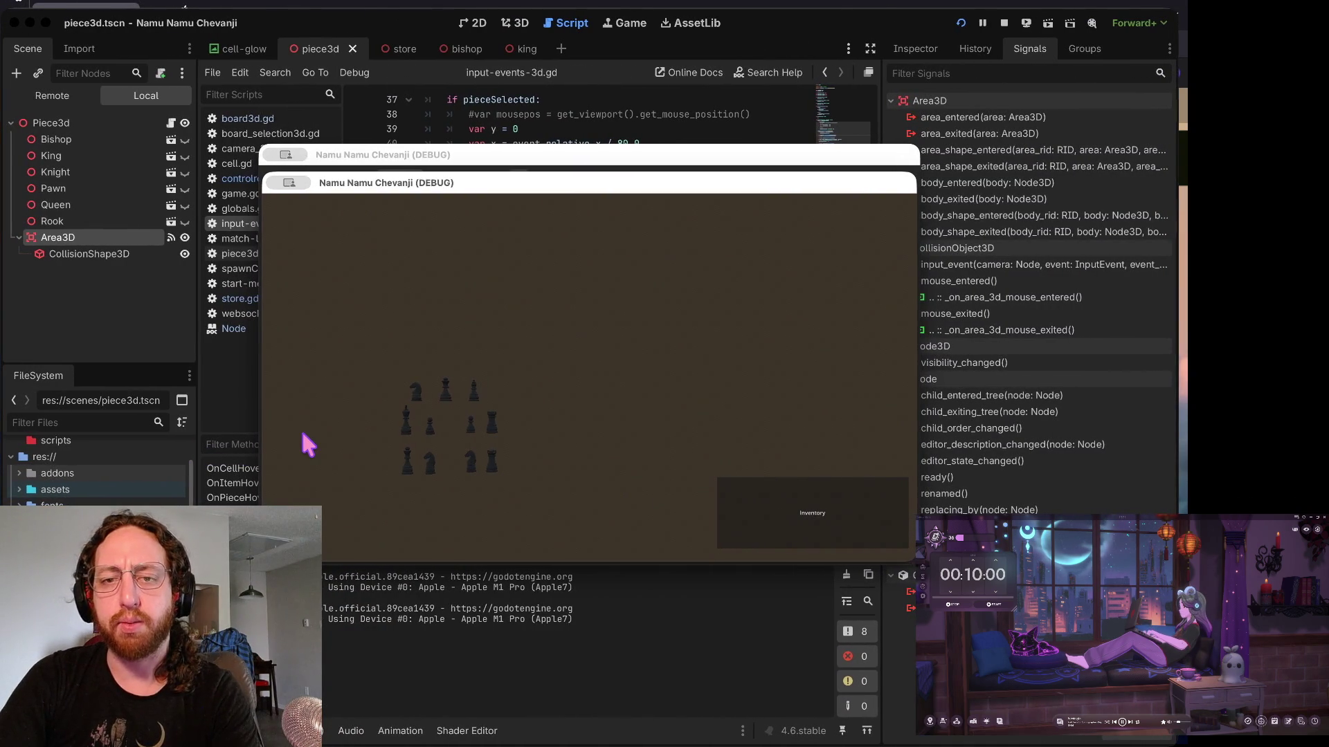
- Stop the running chess game, relaunch it with Super+B, and submit the login
click(559, 198)
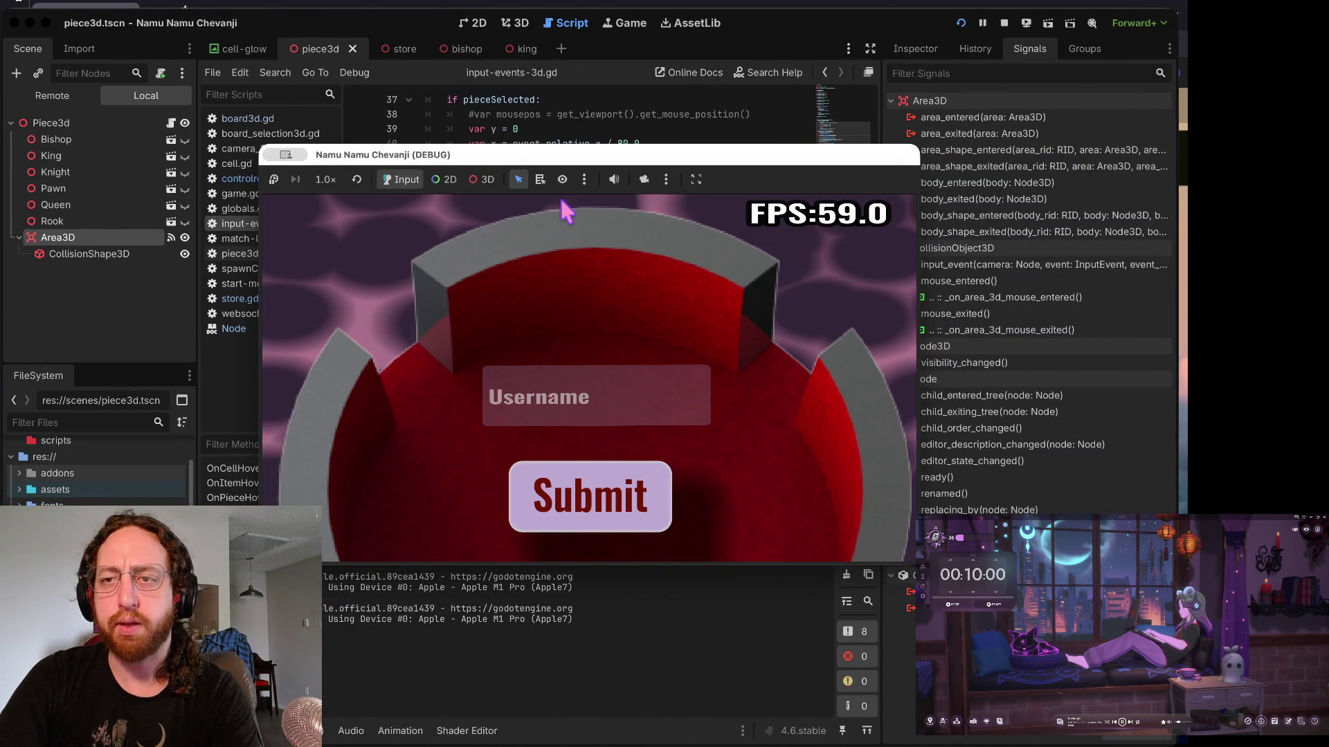
click(1002, 21)
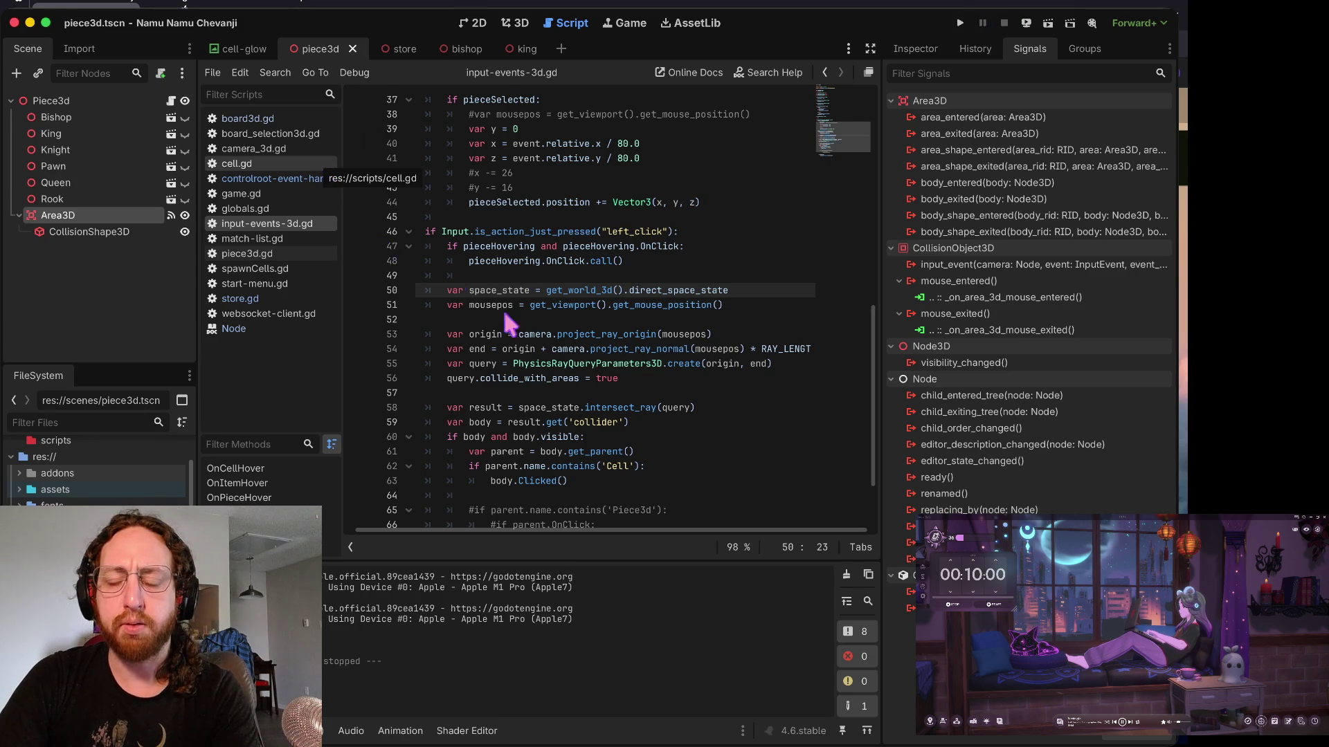
key(super+b)
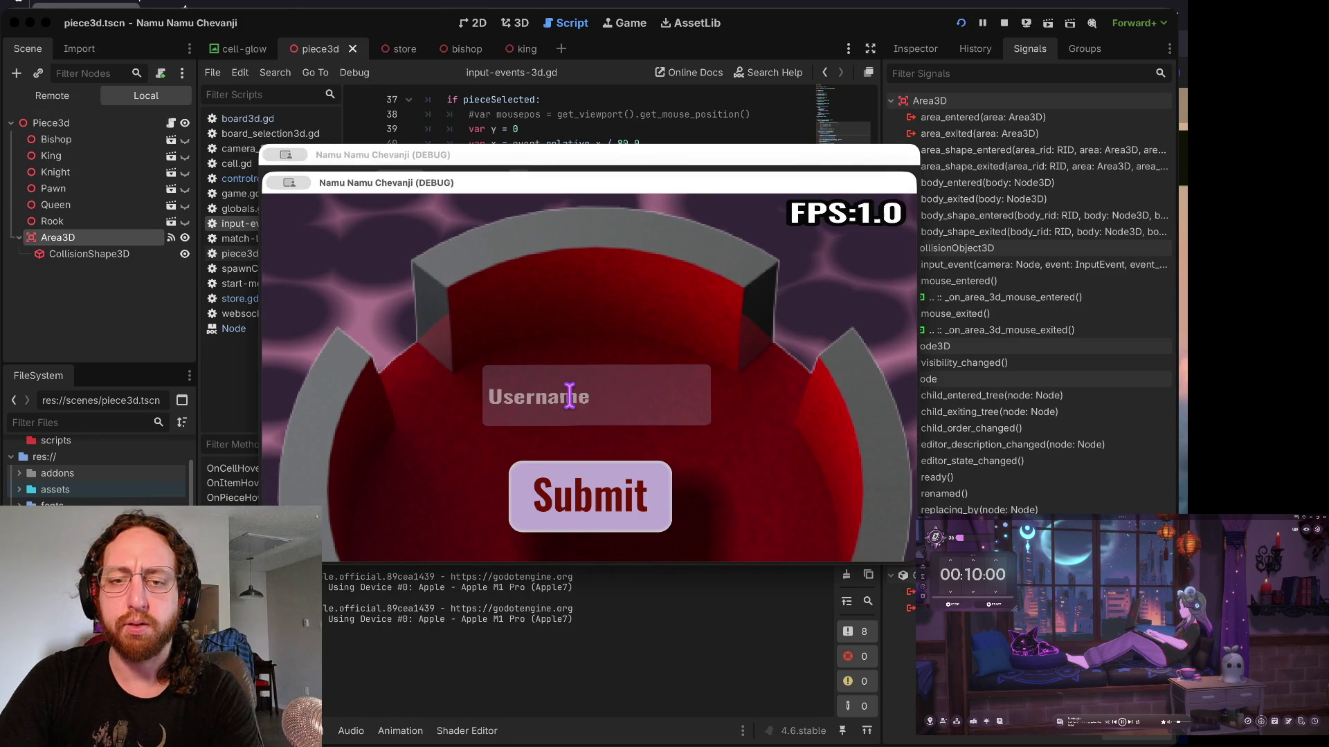
click(559, 485)
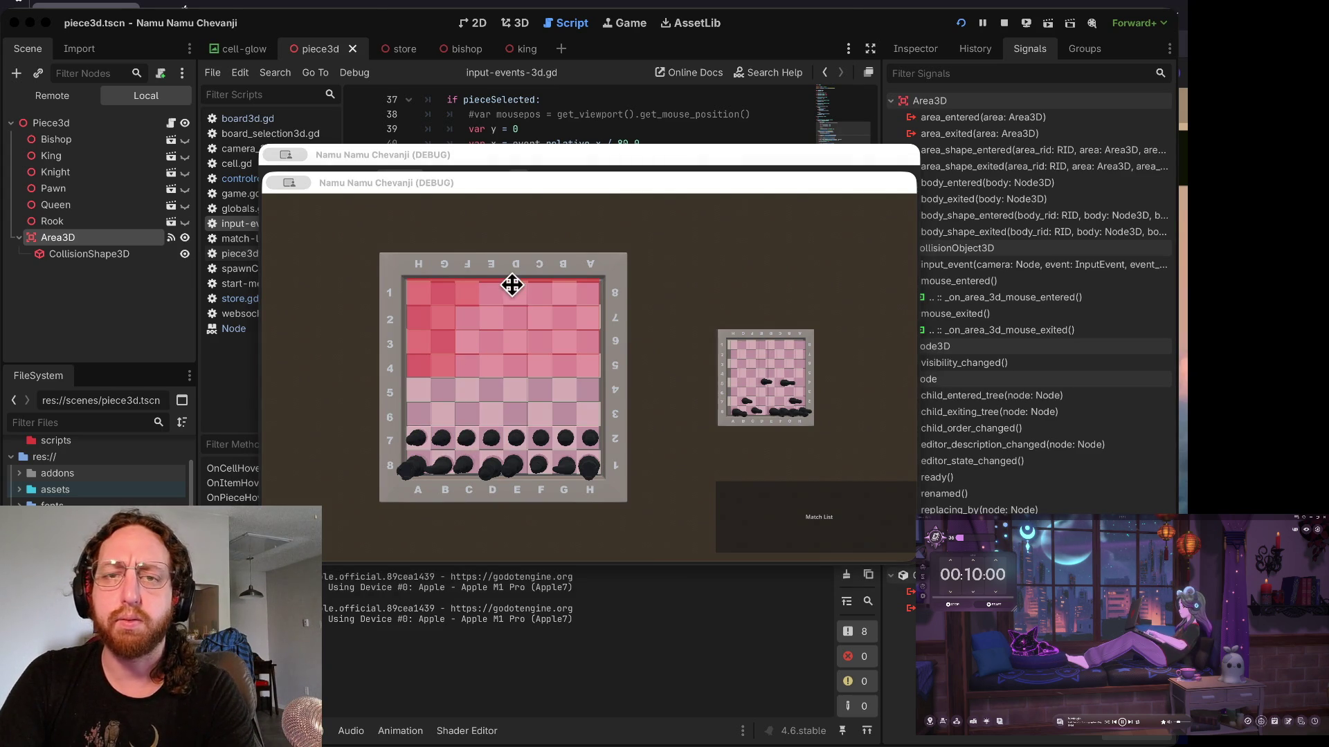
- Create the Trello card 'Fix cell / piece select + move' and move it to the top of Doing
key(ctrl+Right)
click(55, 225)
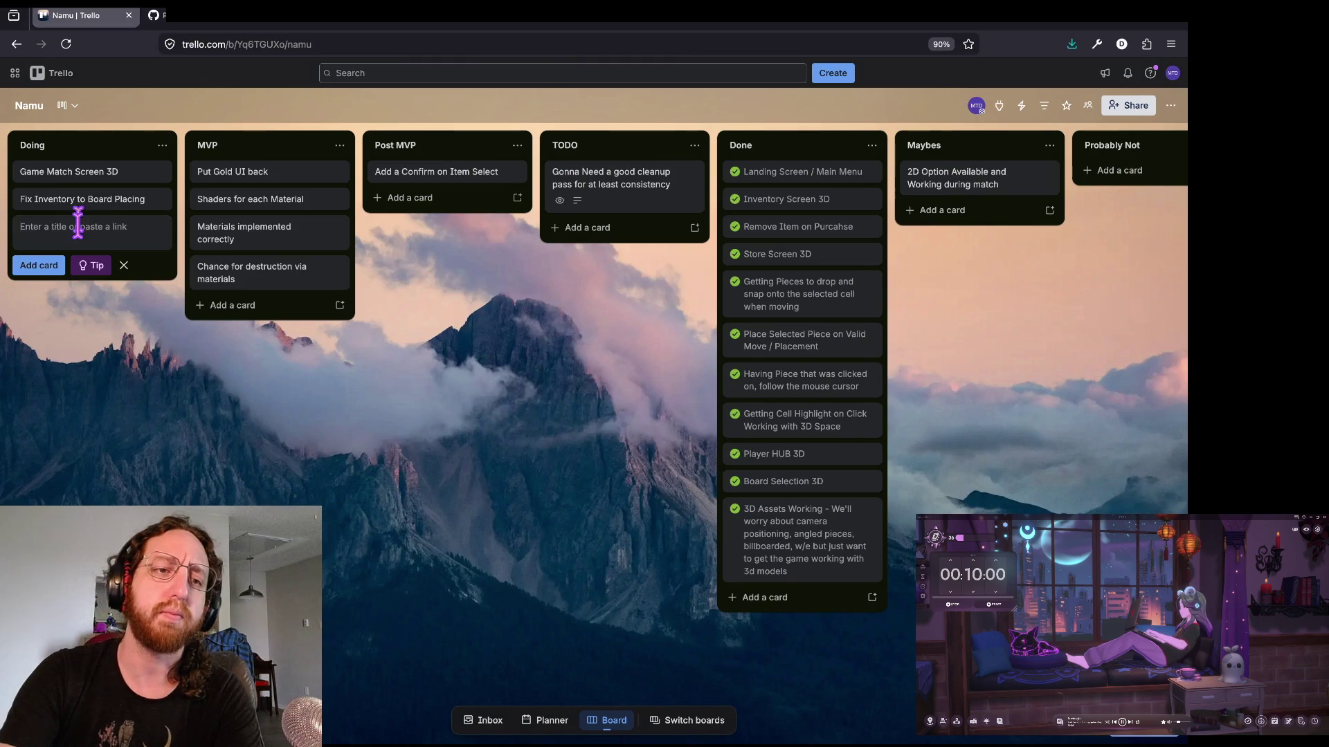
text(Fix )
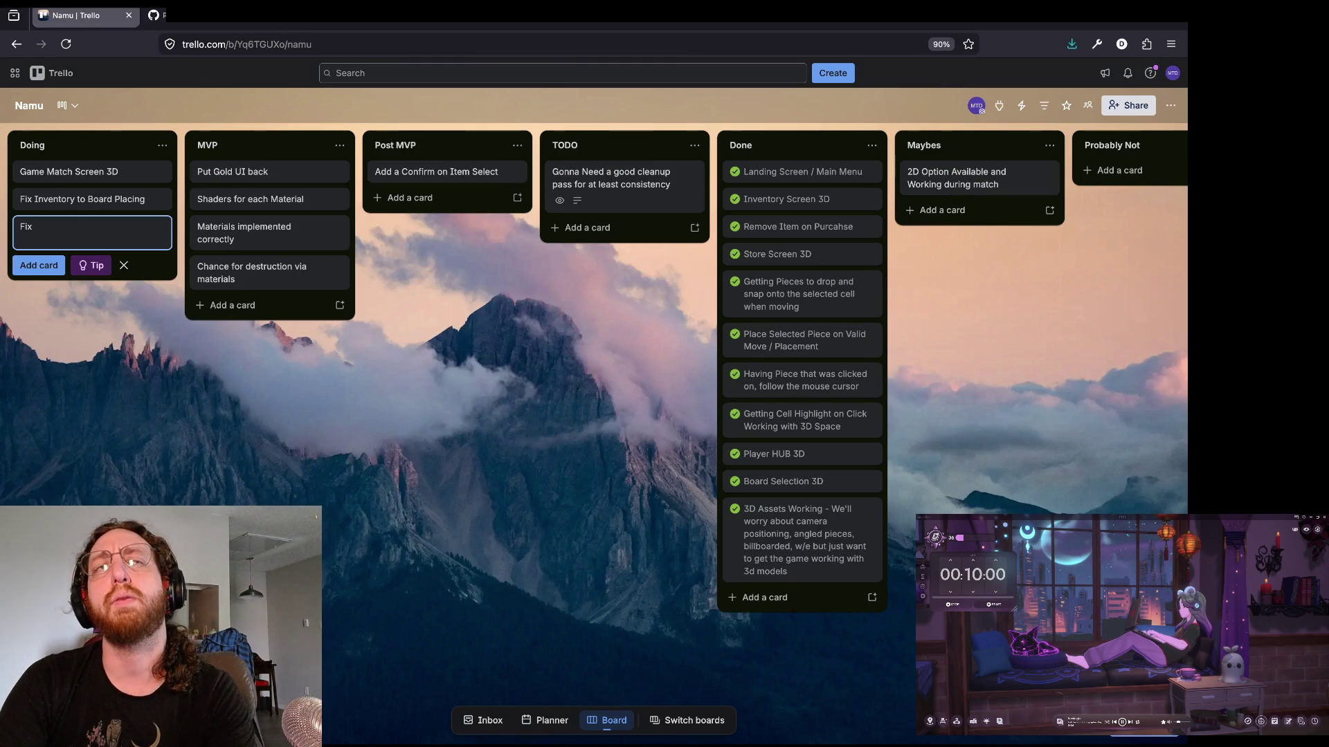
text(c)
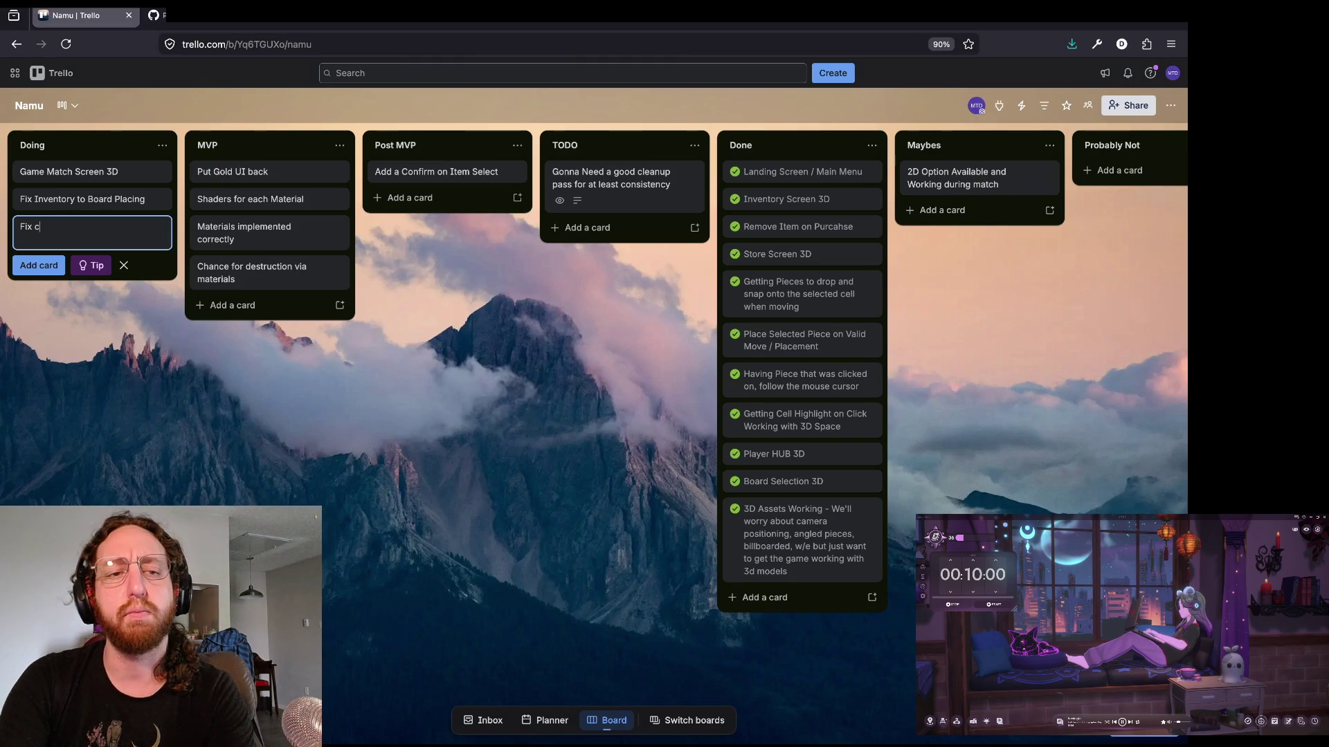
text(ell / piec)
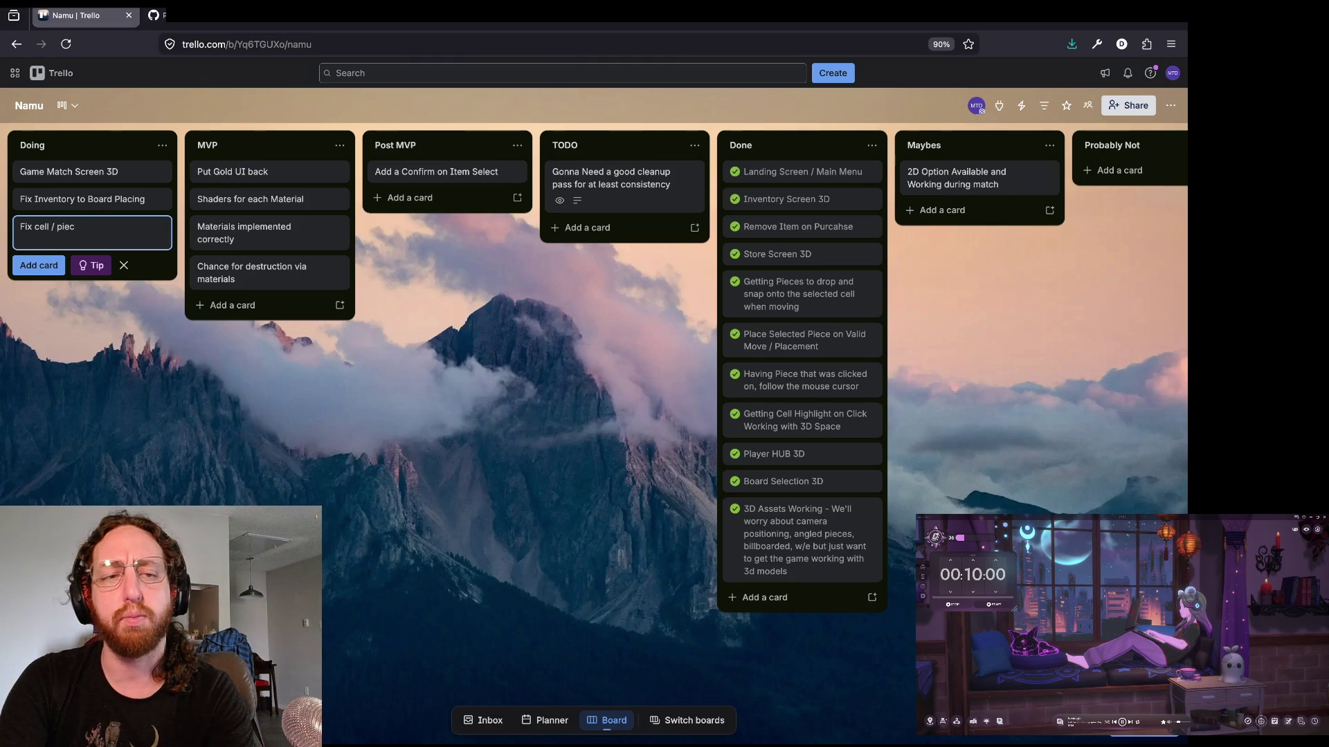
text(e select + move)
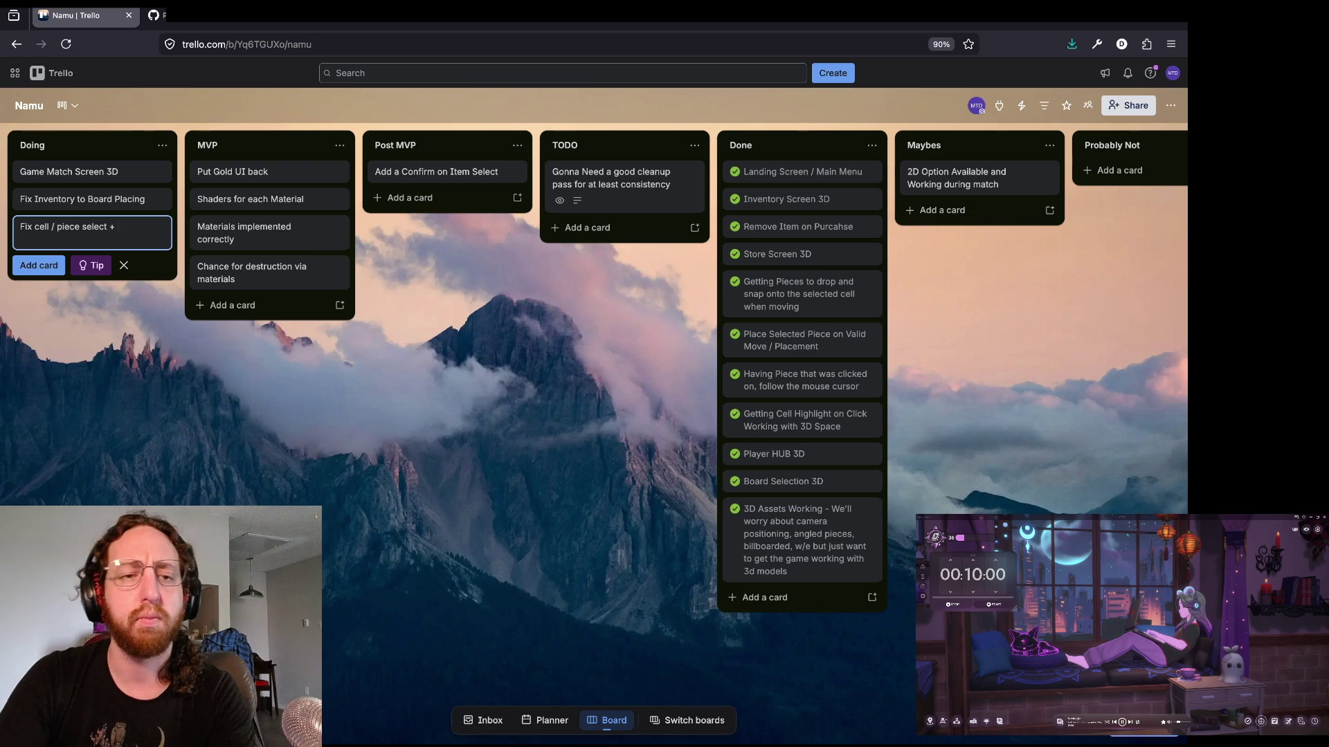
key(Return)
mouse_move(78, 220)
mouse_down()
mouse_move(76, 187)
mouse_move(107, 166)
mouse_up()
click(104, 436)
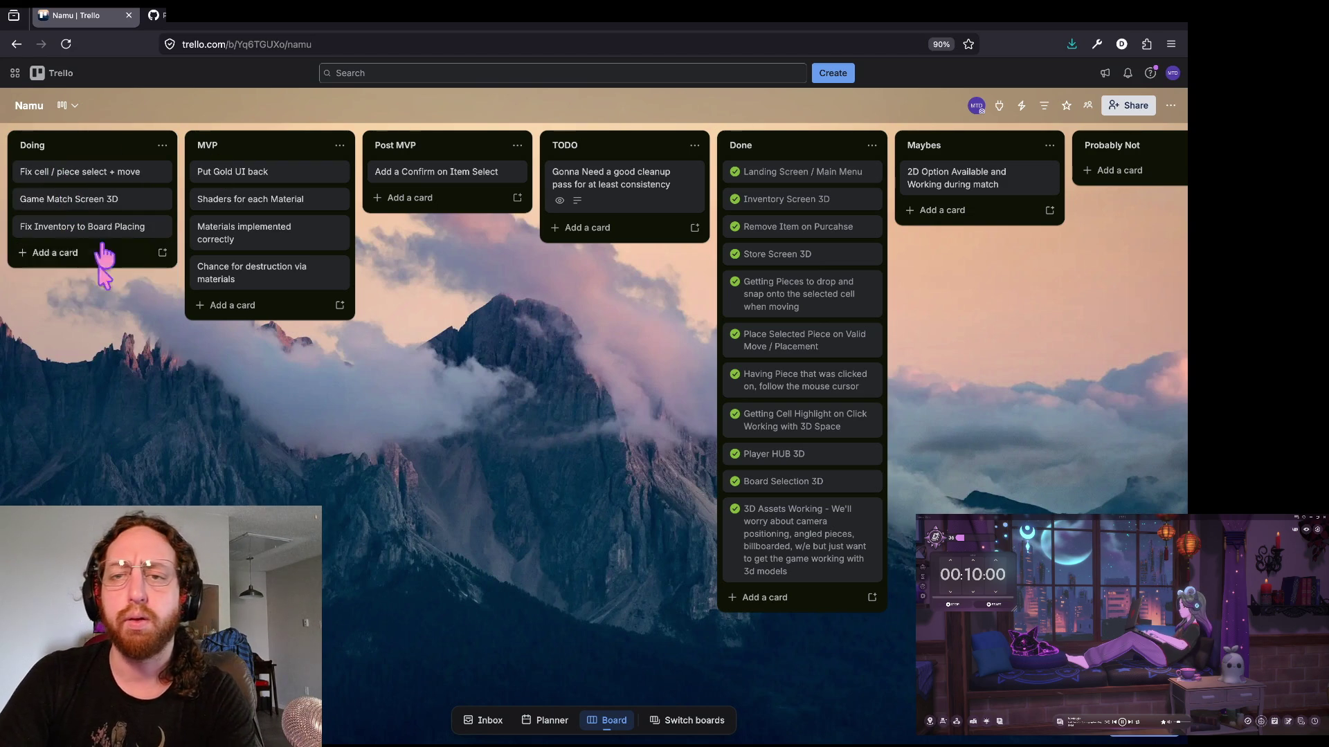
key(super+Tab)
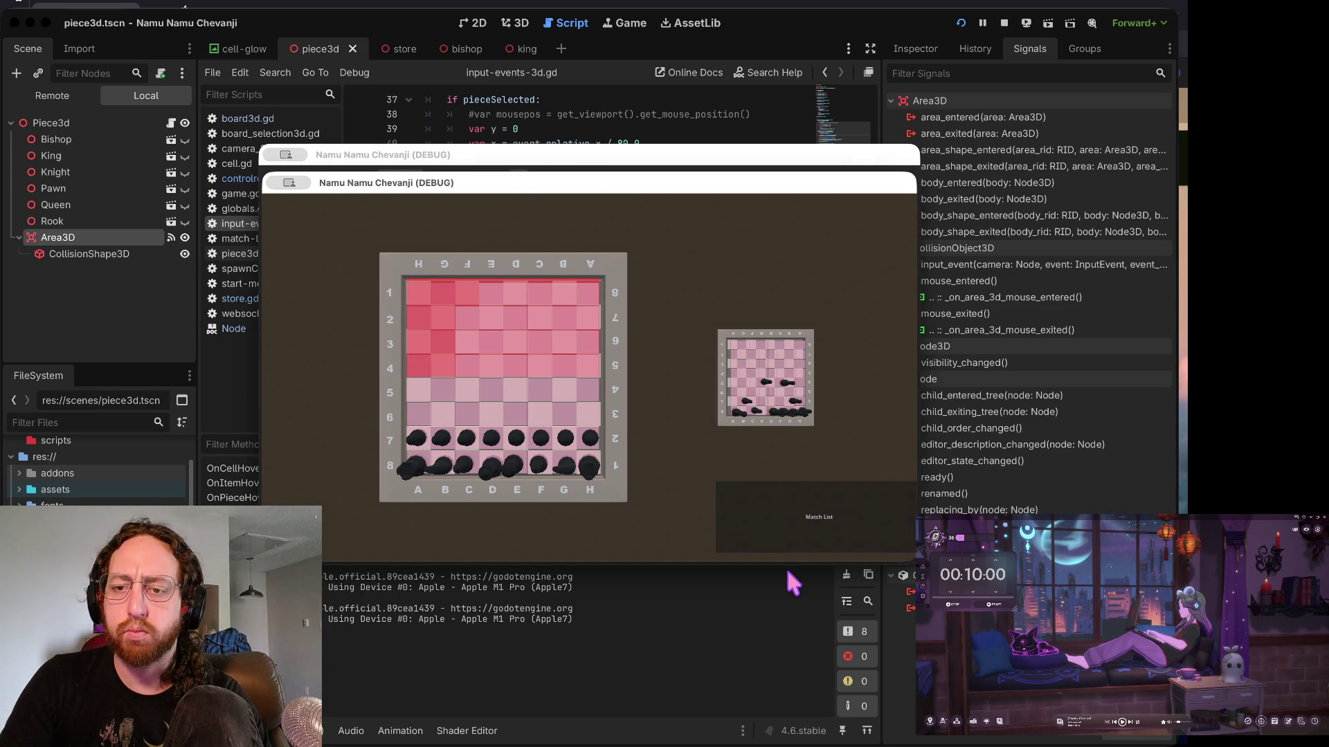
- Switch the game to the match board with its store panel, then open the Store screen
click(814, 512)
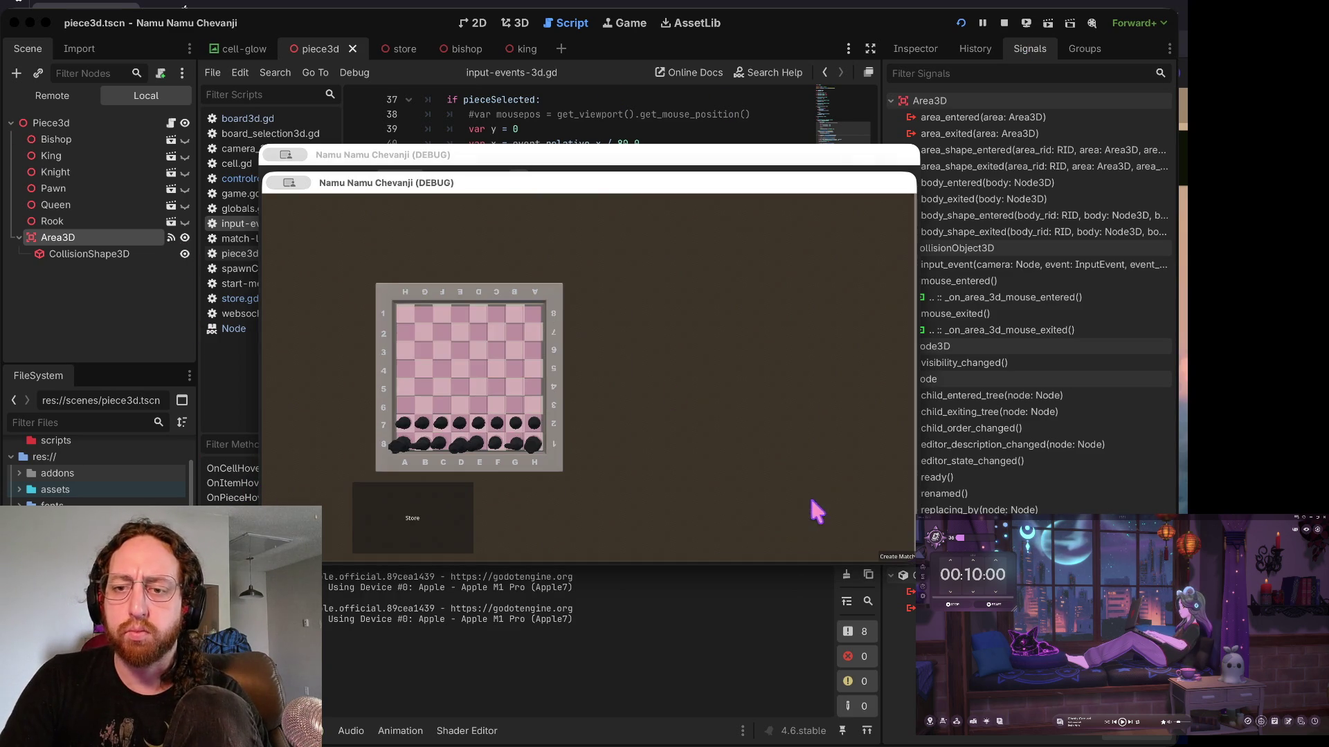
click(429, 505)
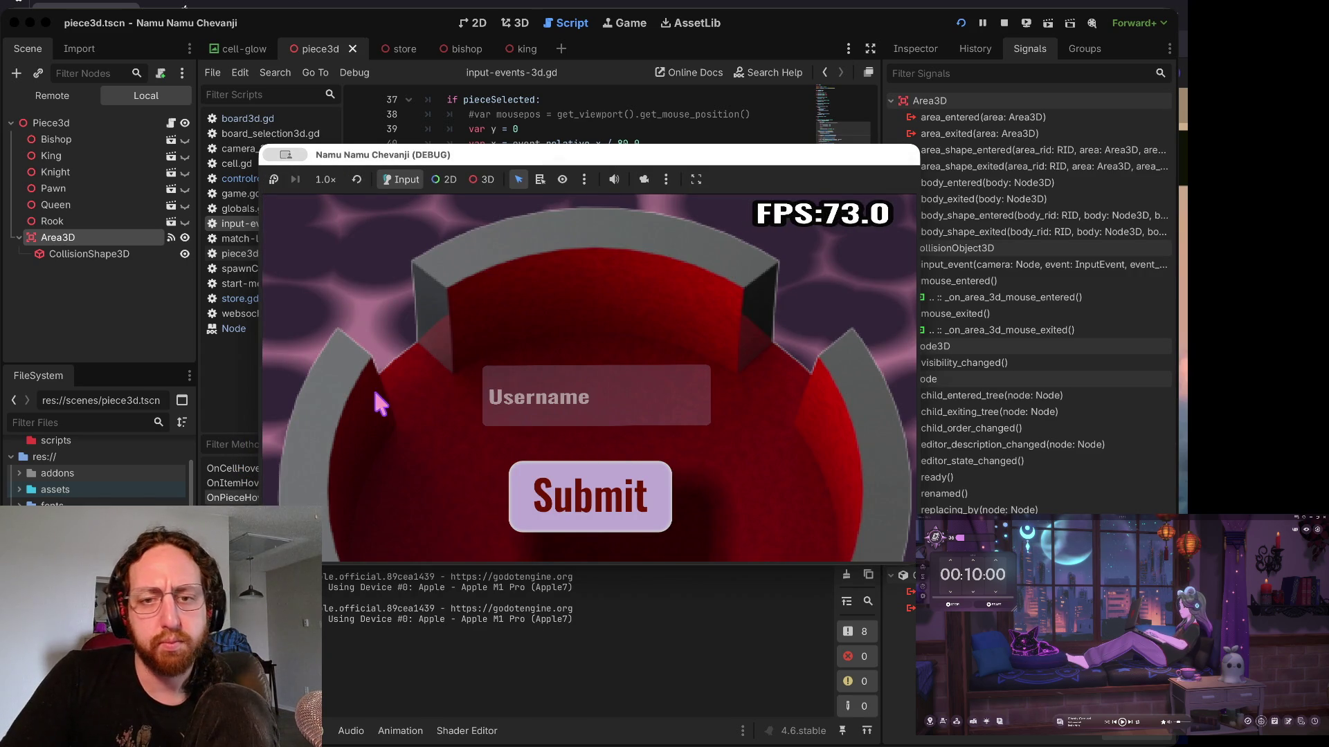
- Log in with the username 'b' and open the middle of the three match boards
click(548, 374)
text(b)
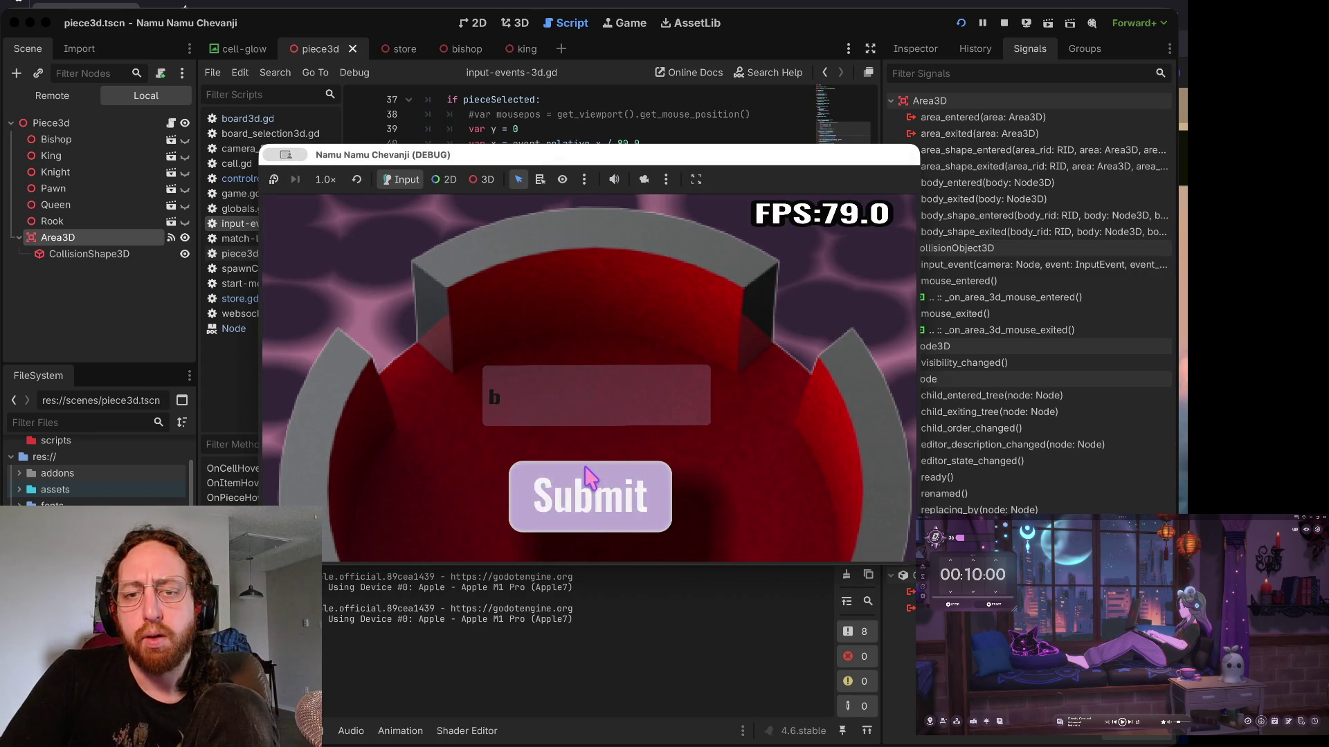
click(587, 479)
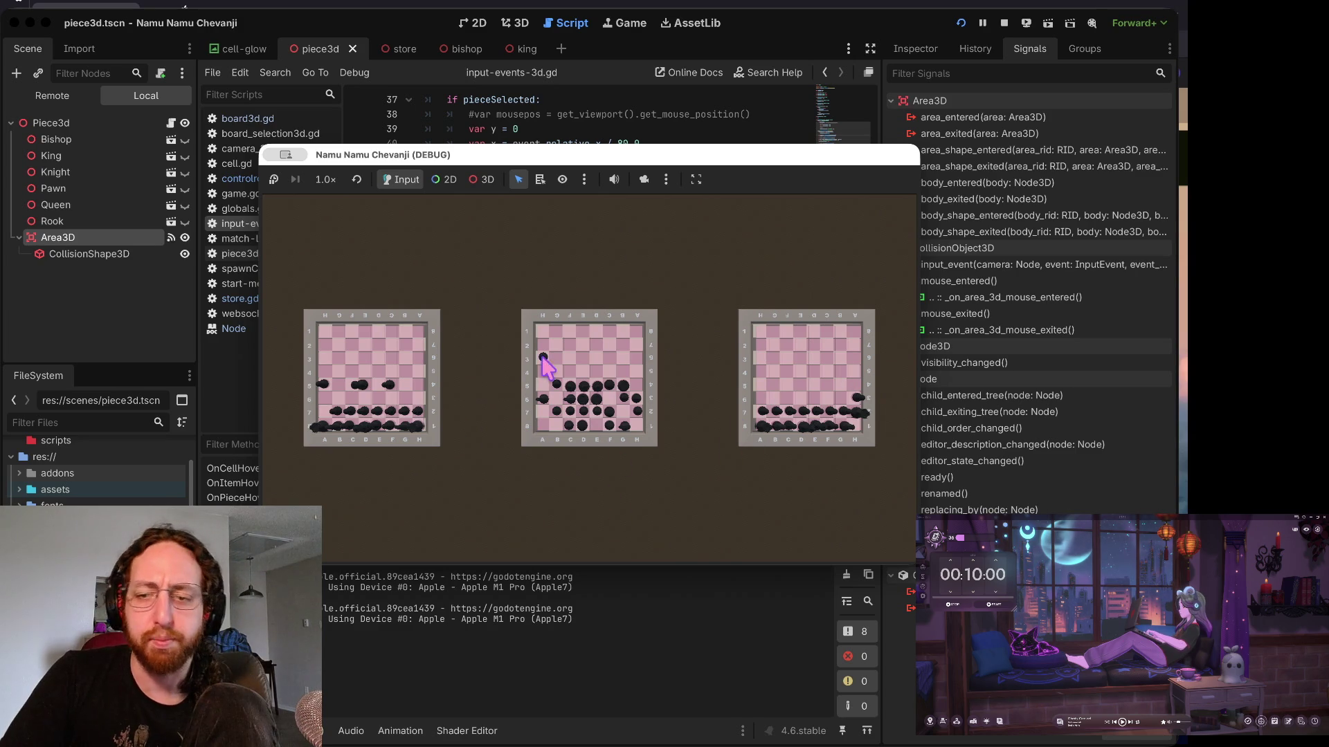
click(535, 418)
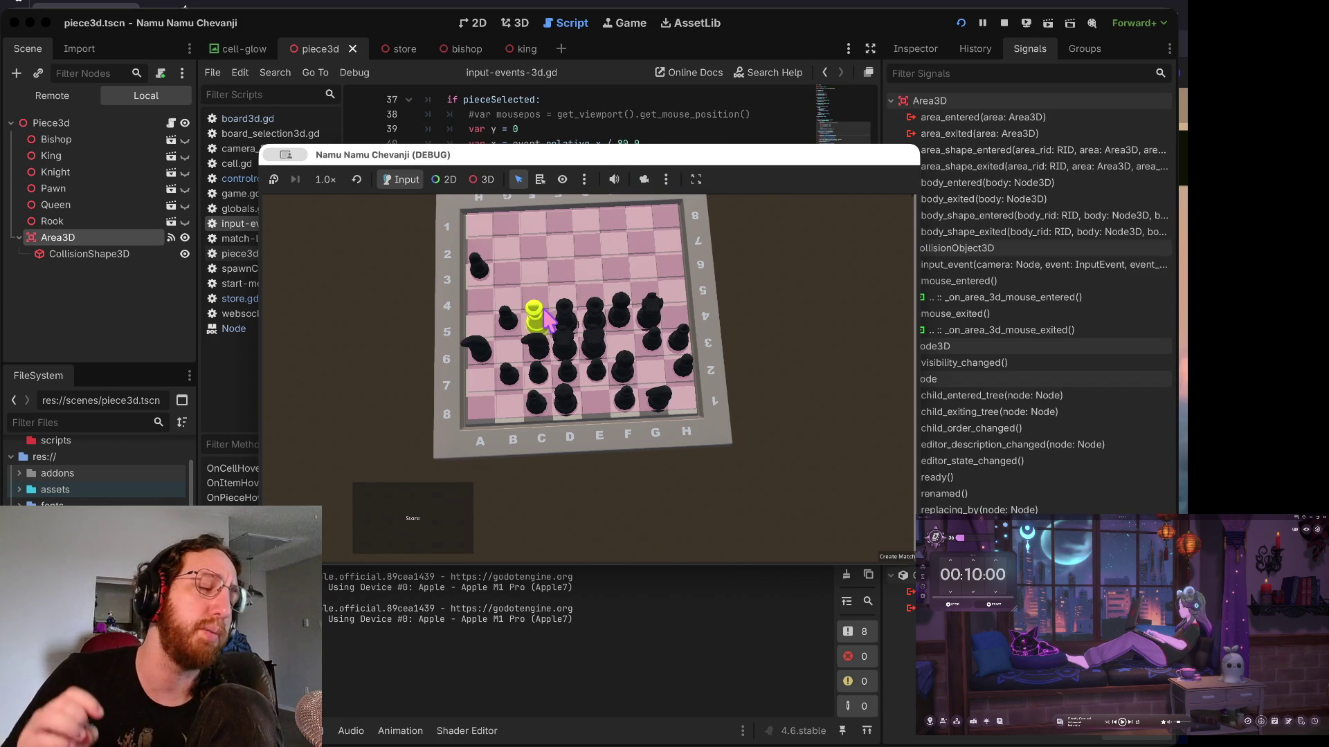
- Browse the Store pieces, then open the board with piece inventory and test a piece click
click(442, 503)
click(811, 523)
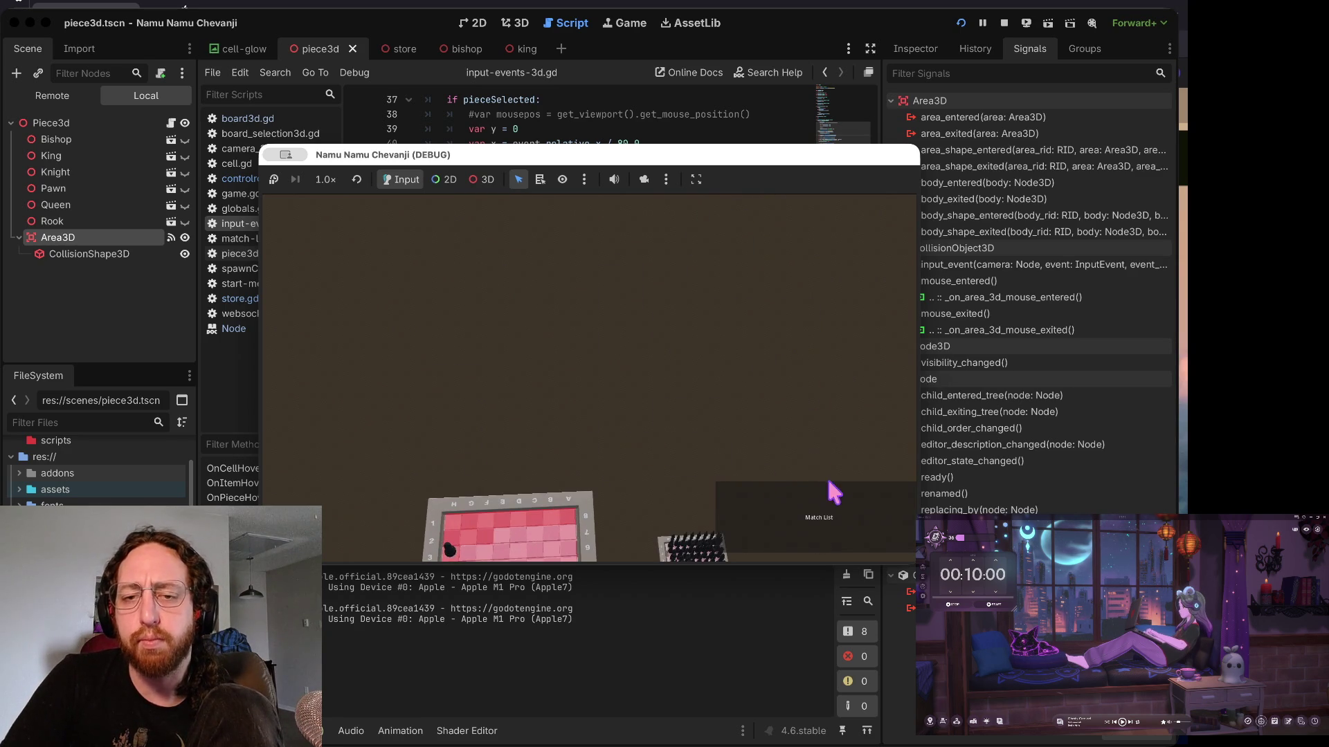
click(829, 485)
click(443, 521)
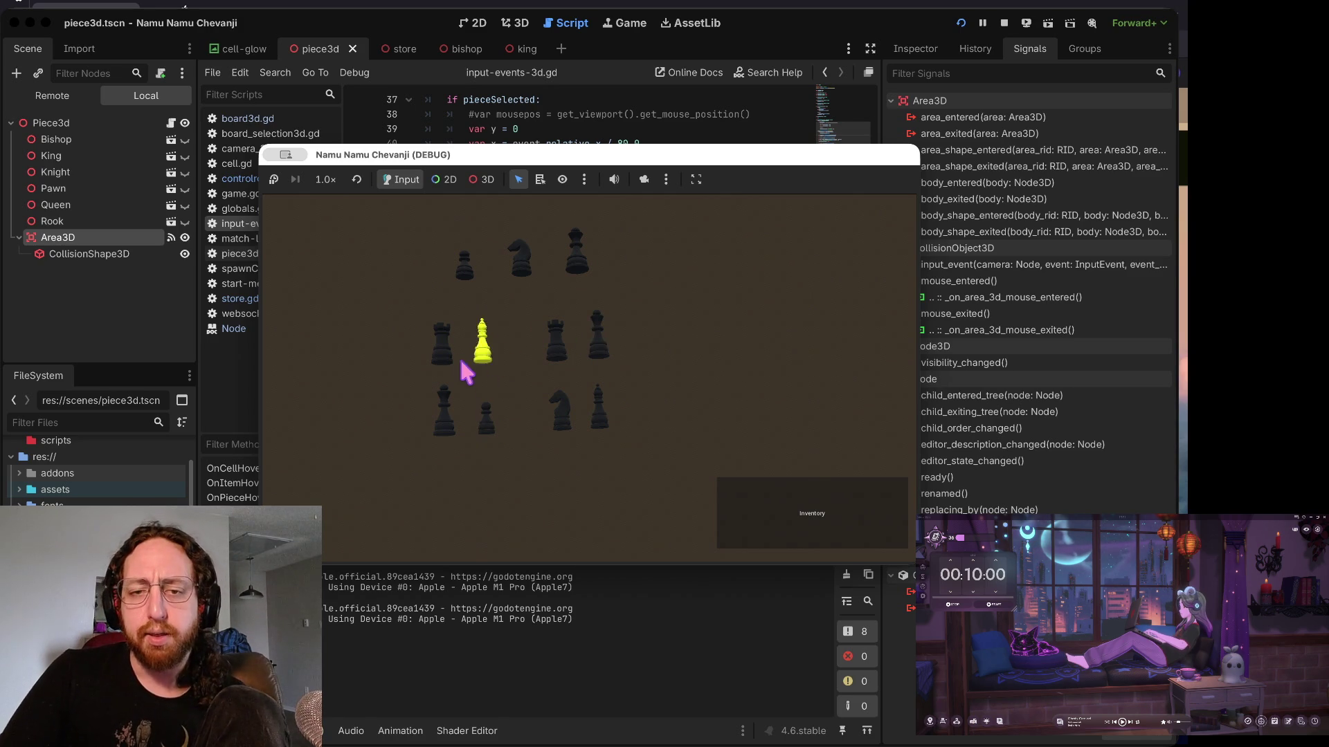
click(780, 500)
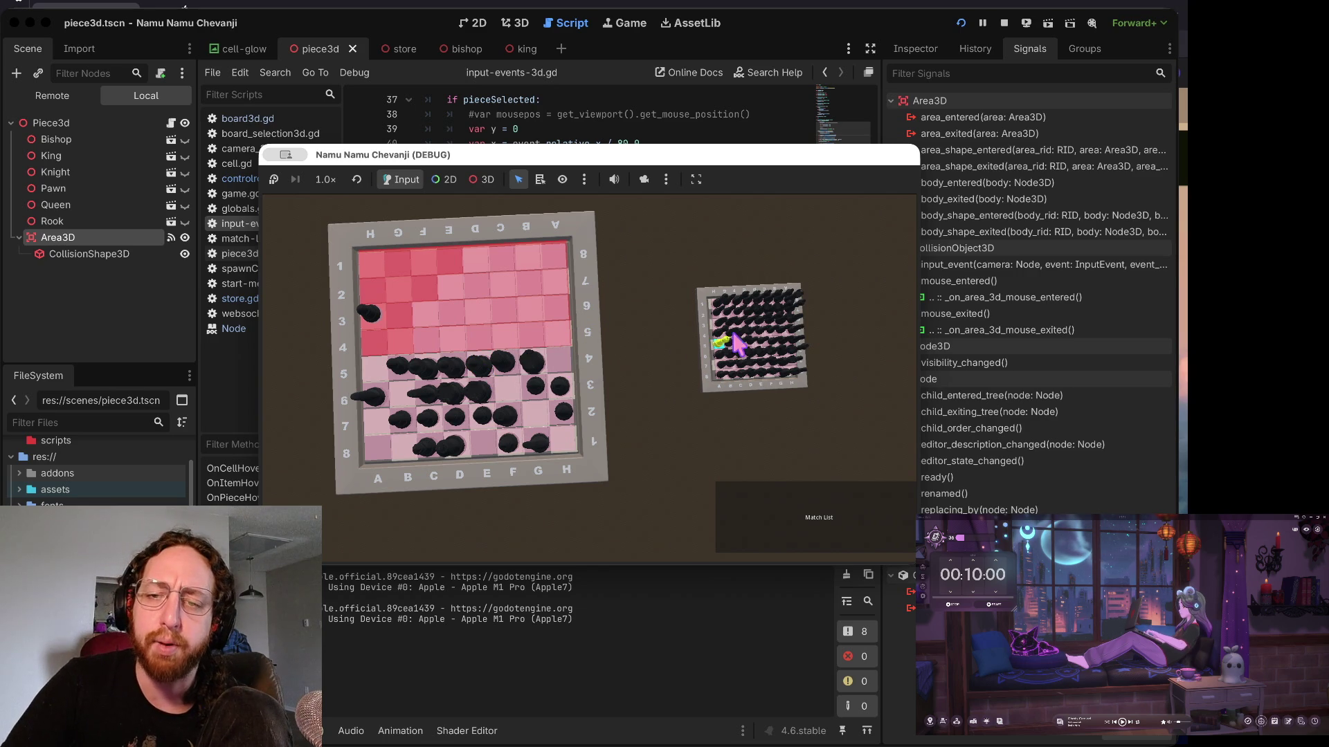
click(769, 373)
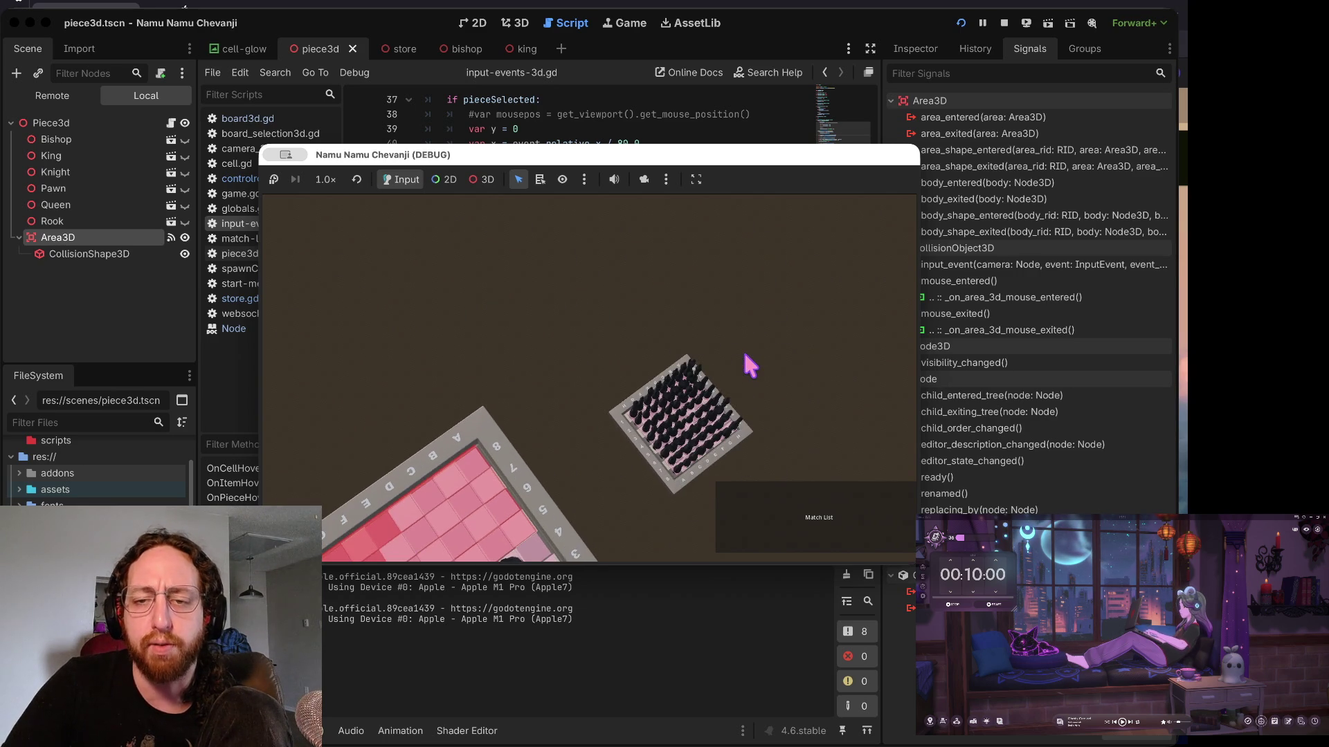
- Test another click on the inventory board, then return to the single match board with Store
click(727, 436)
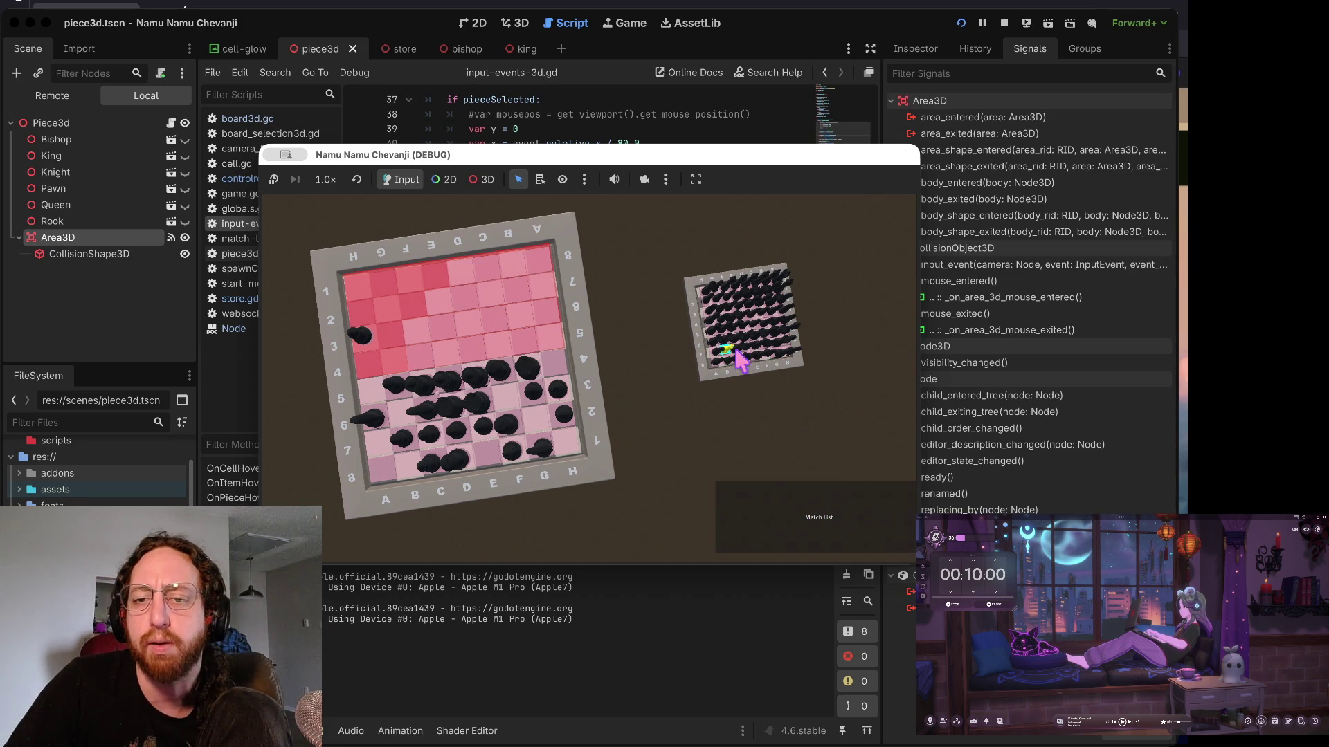
click(761, 529)
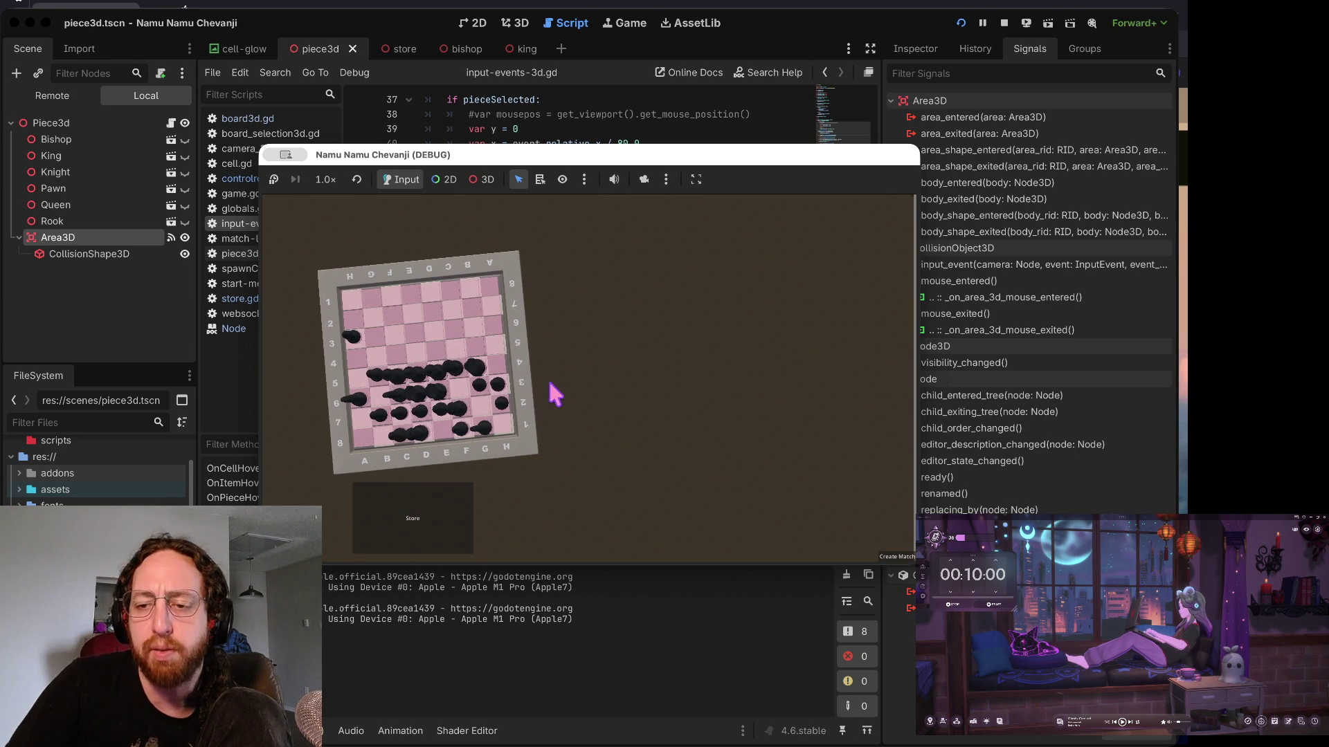
- Start a new match in the running chess game, then return to the Godot editor
click(906, 571)
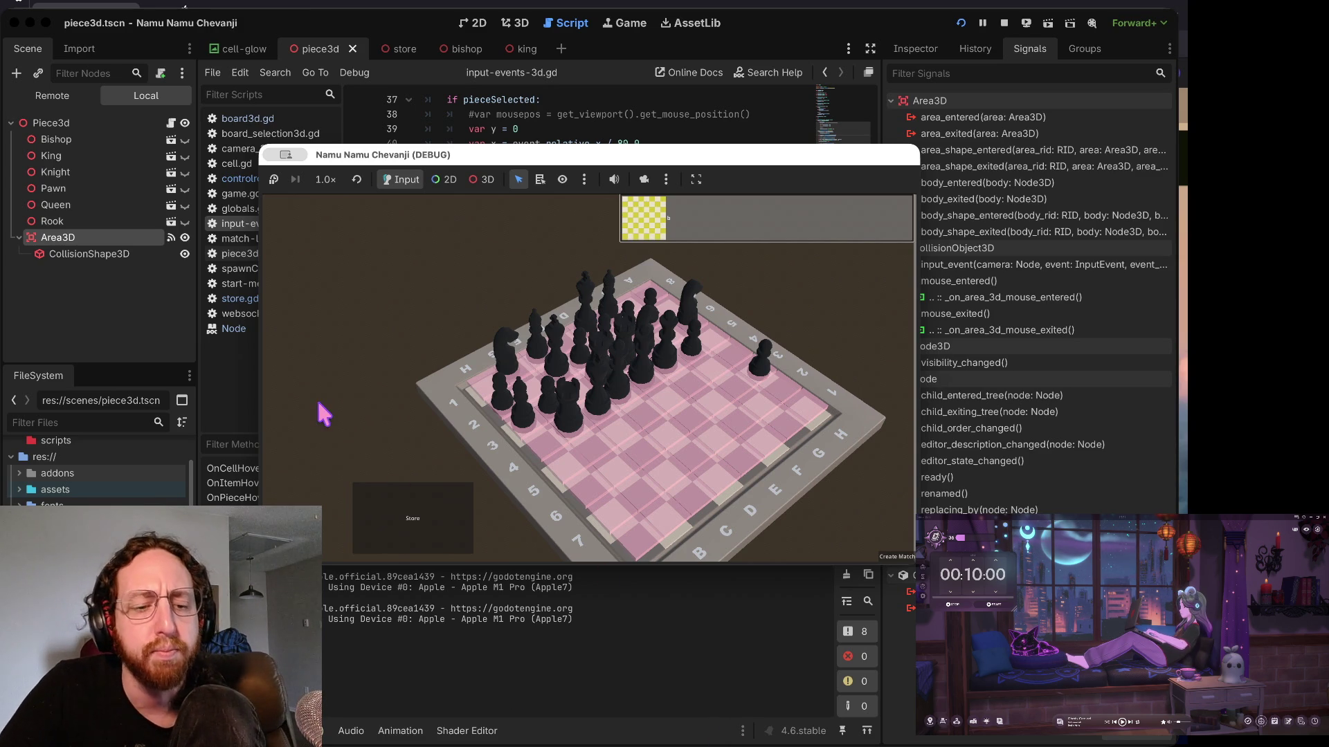
click(564, 290)
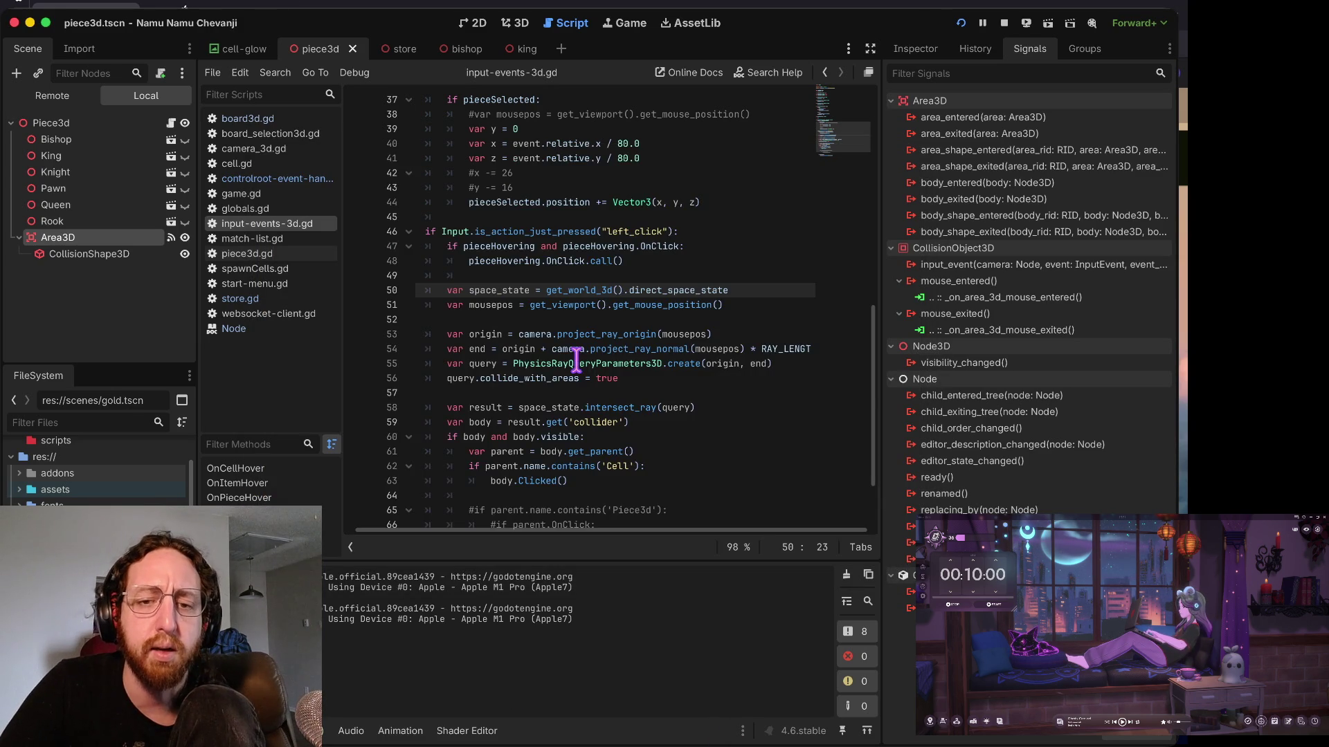
- Open controlroot-event-handler.gd from the script list and place the caret on empty line 135
scroll(627, 271, up, 10)
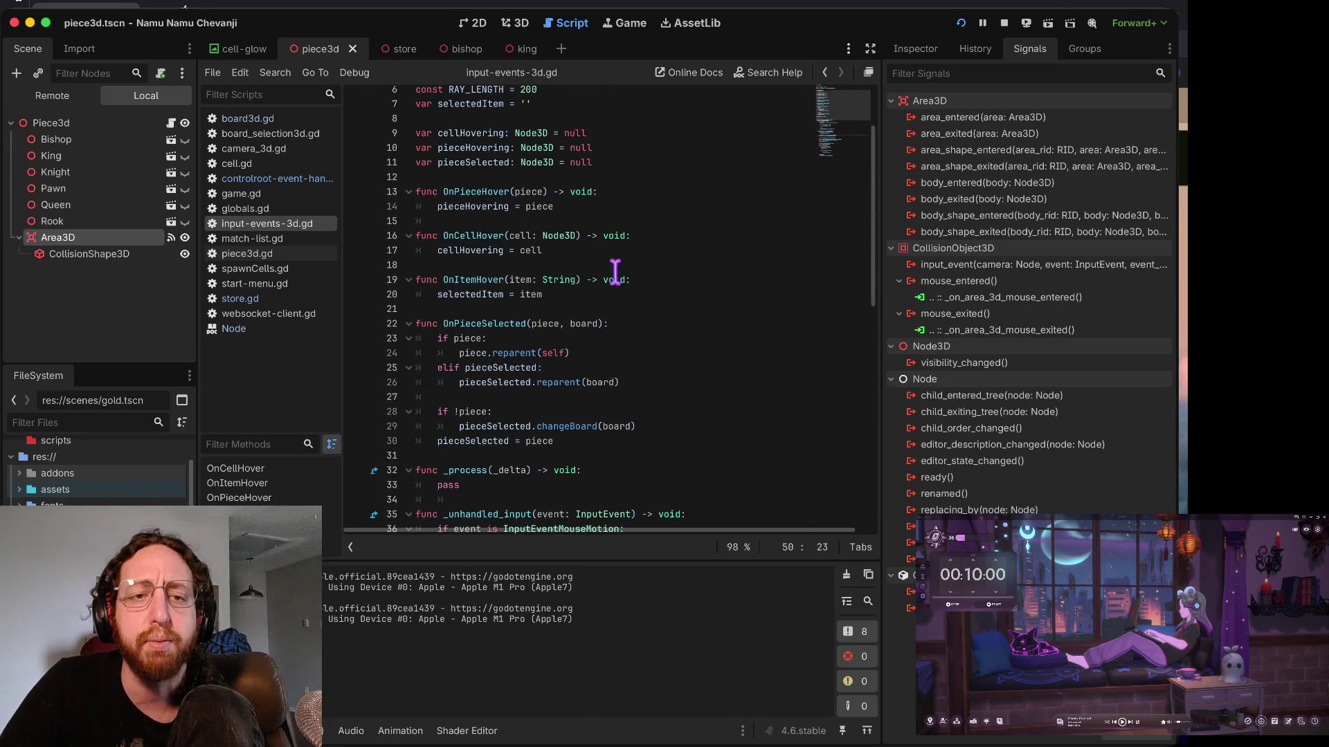
click(277, 179)
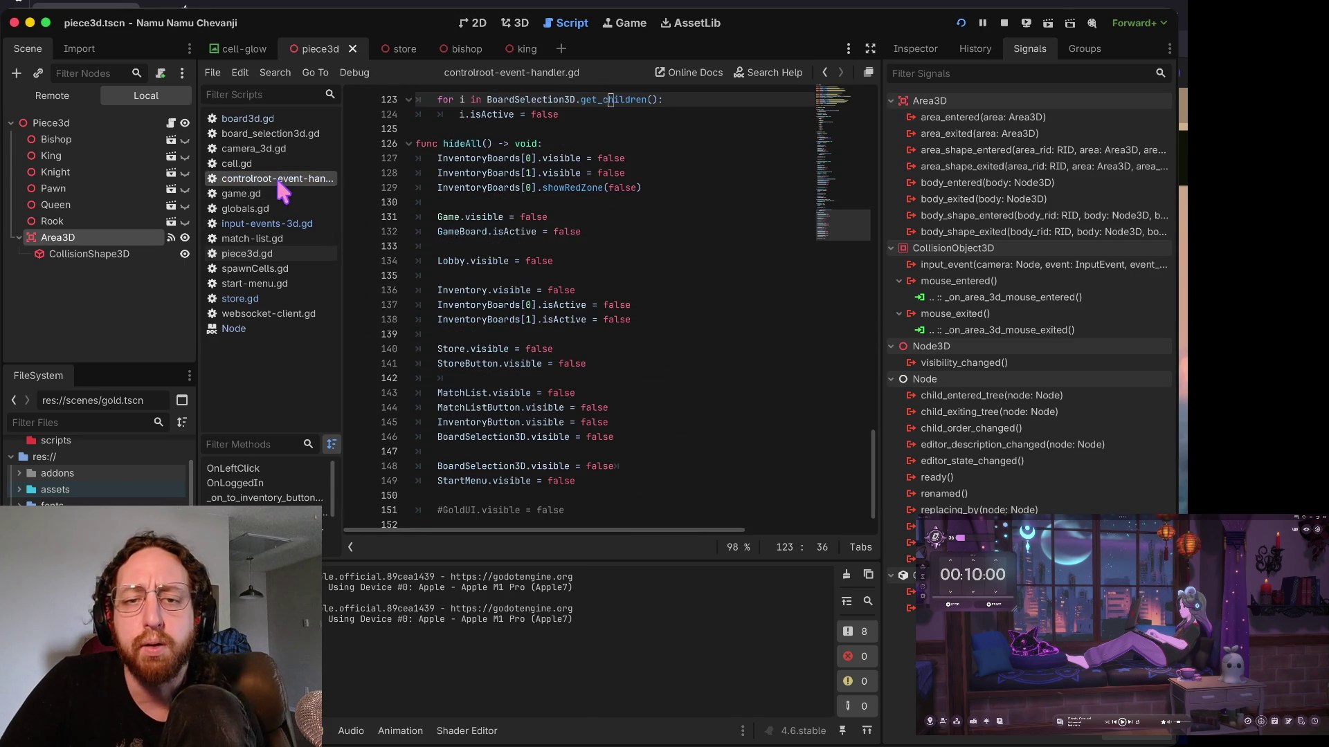
click(562, 275)
scroll(562, 284, up, 10)
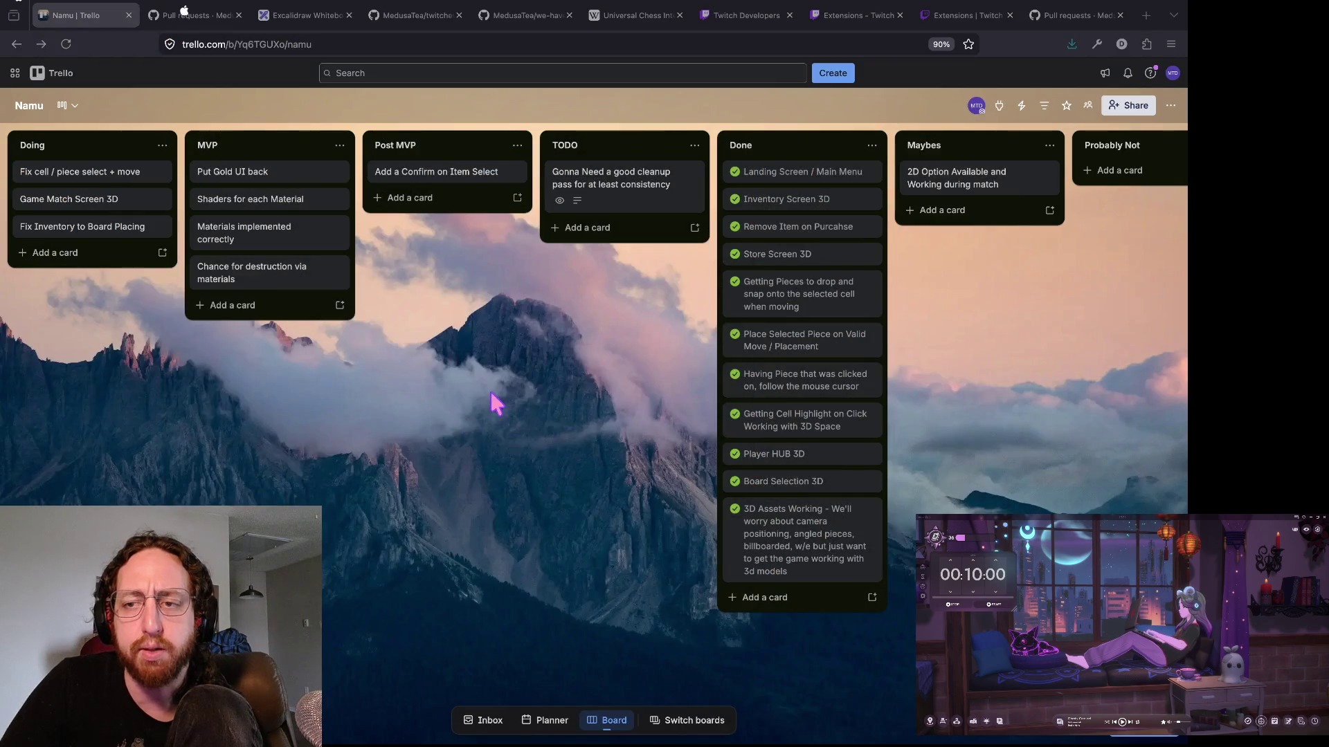
- Use Mission Control to bring the running chess debug window to the front
key(ctrl+Up)
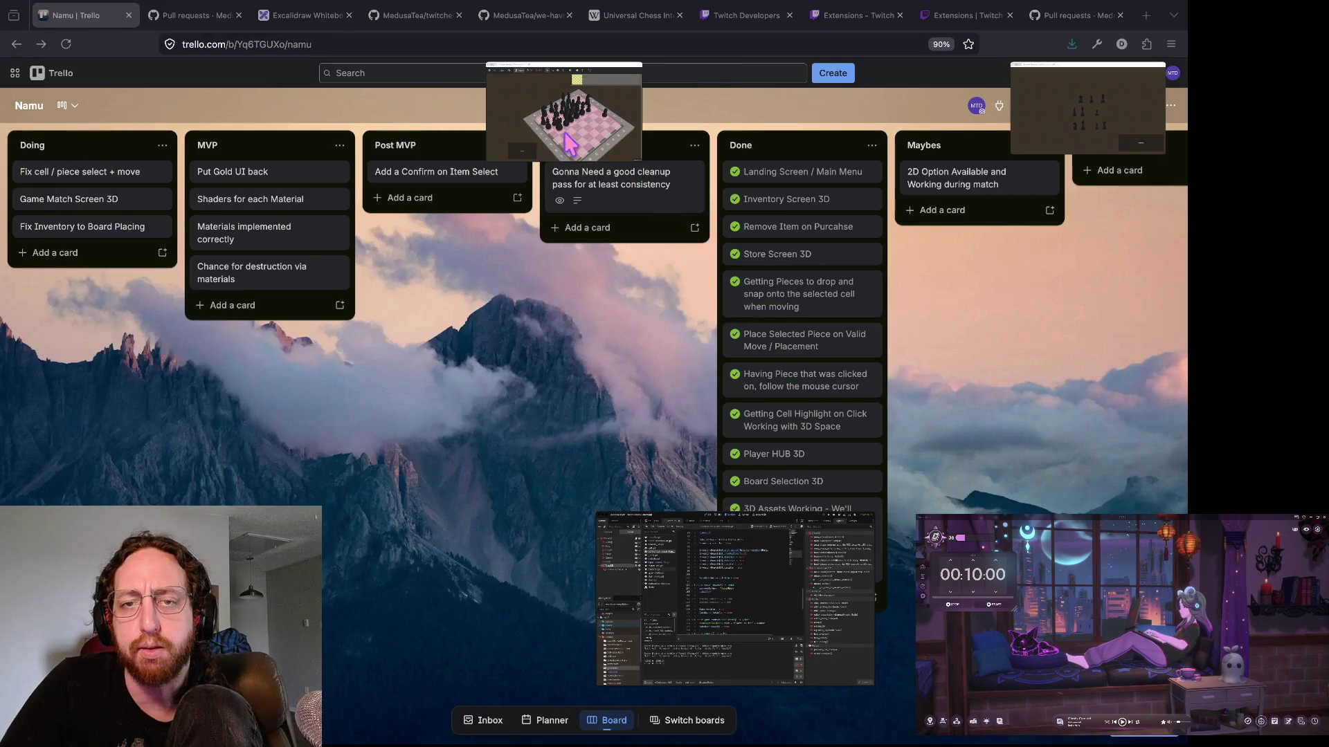
click(565, 142)
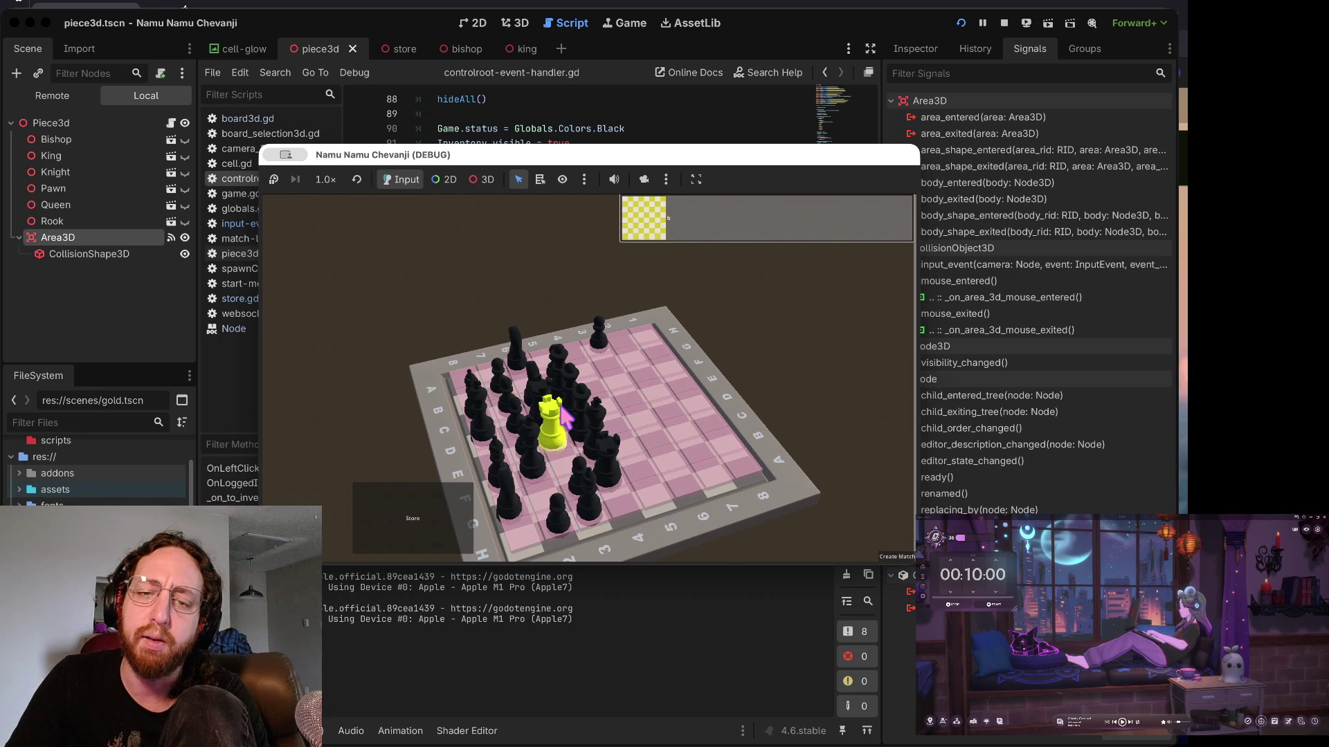
- Stop the running chess game with the editor toolbar's Stop button
scroll(564, 415, down, 3)
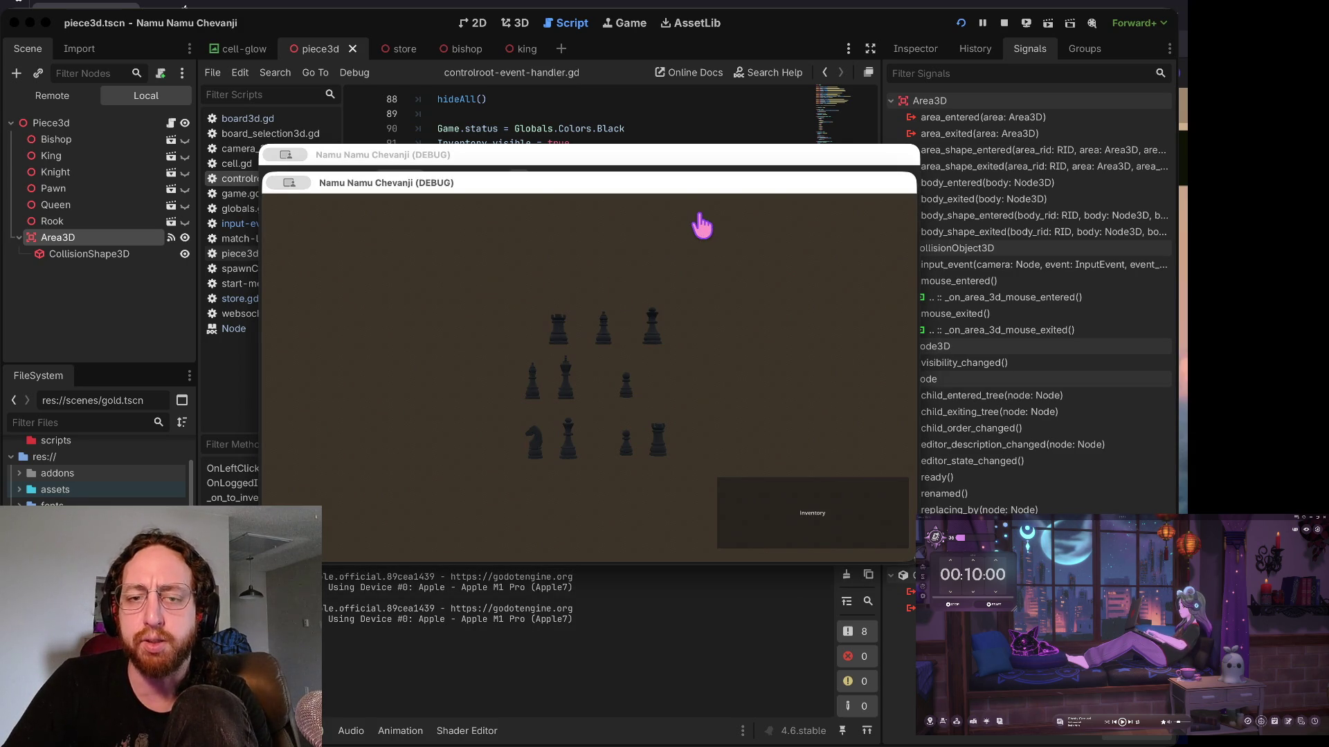
click(1005, 23)
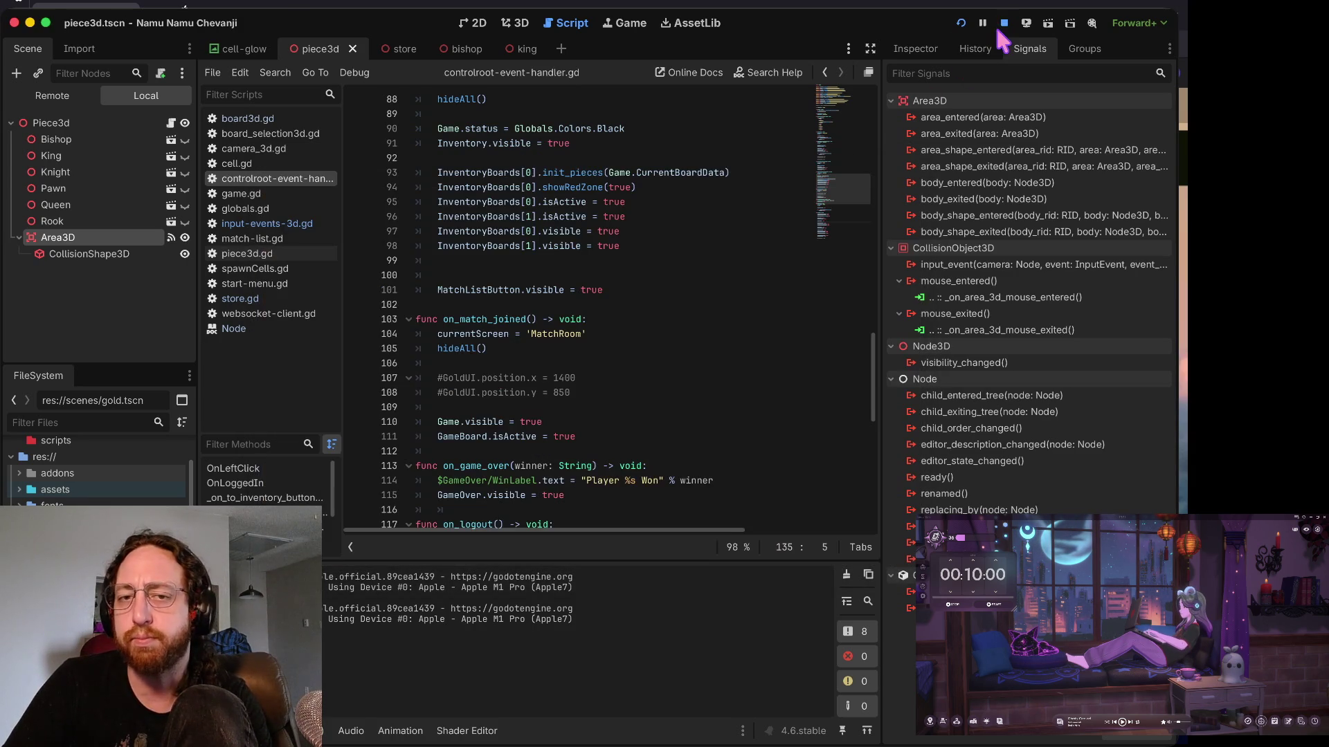
- Unhide the Bishop node in piece3d in 3D, then open bishop.tscn and select SM_Chess_B_BishopL
click(55, 117)
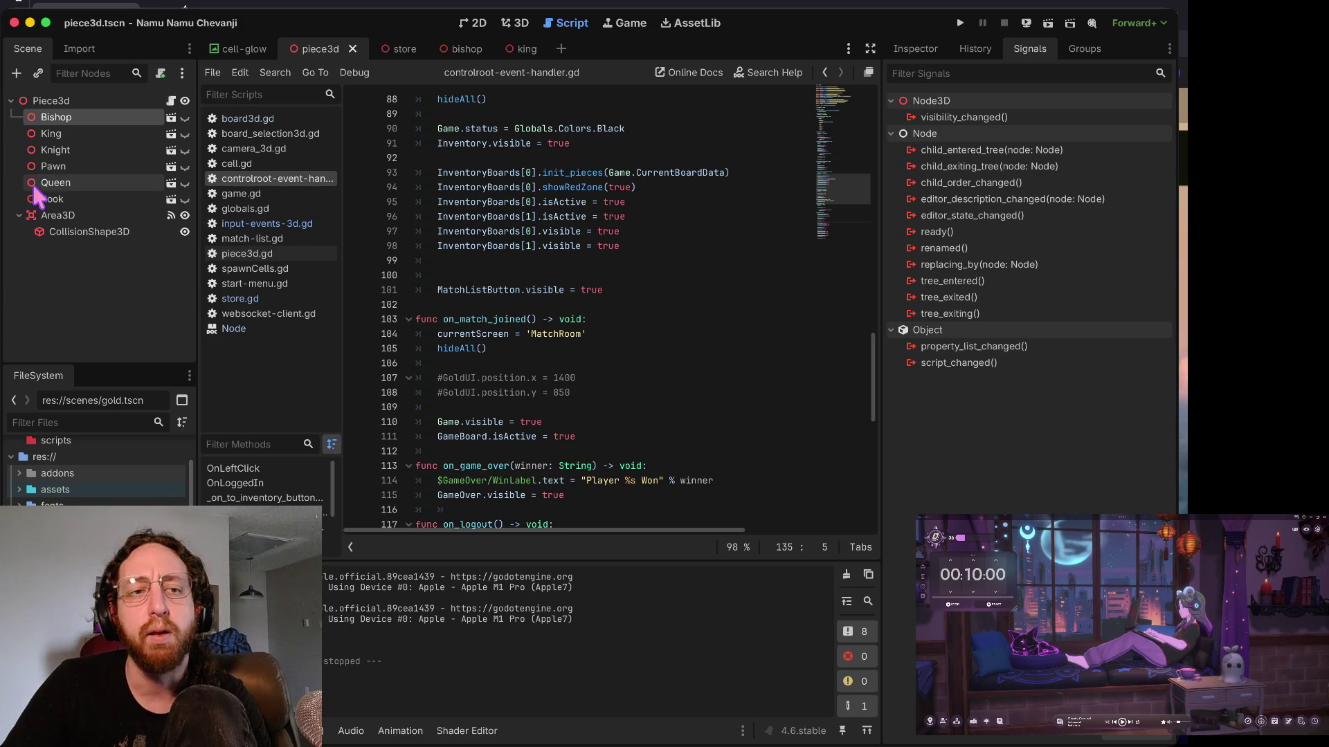
click(184, 117)
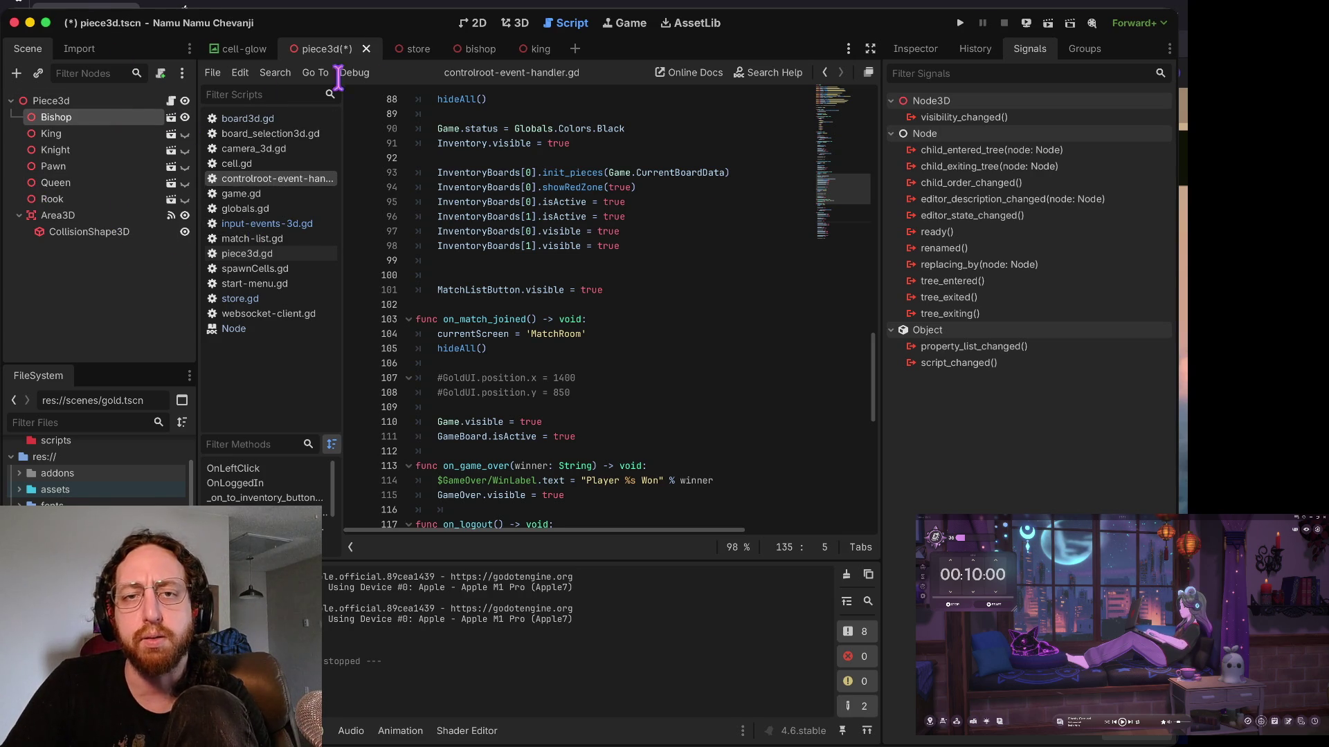
click(518, 23)
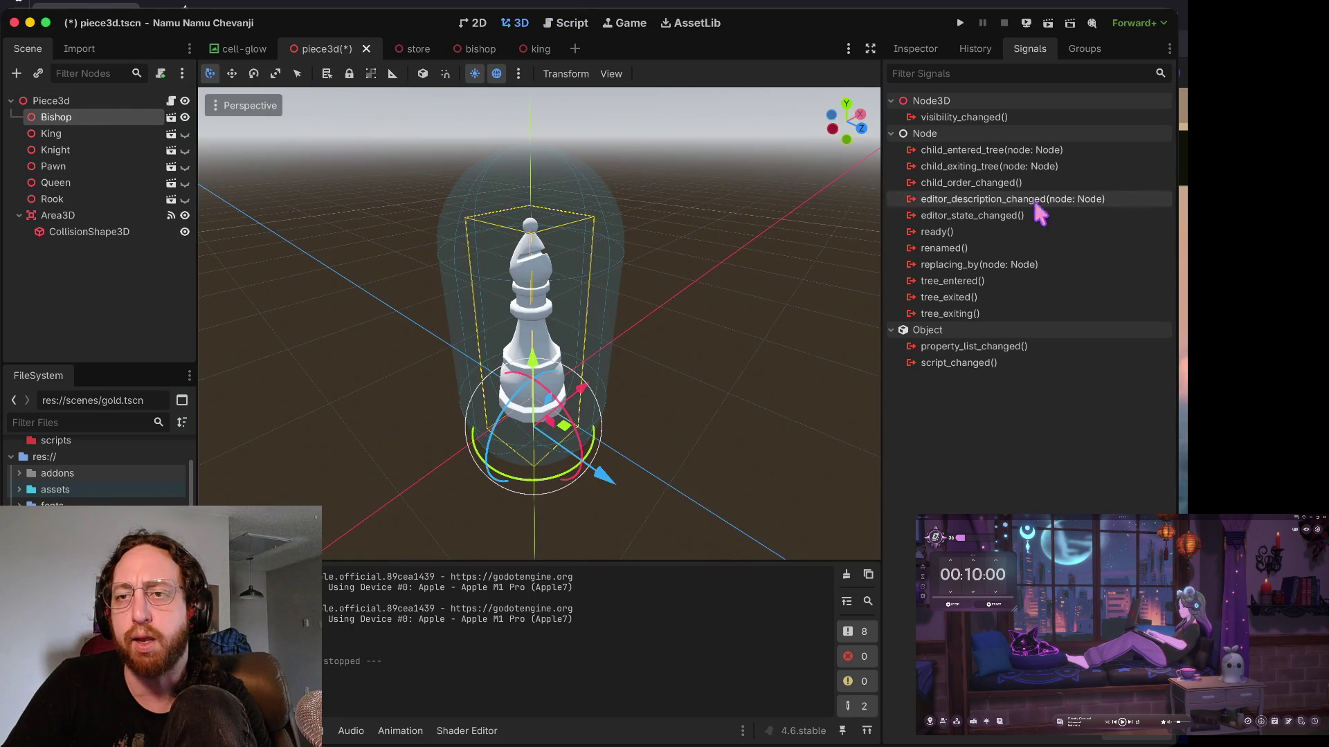
click(927, 51)
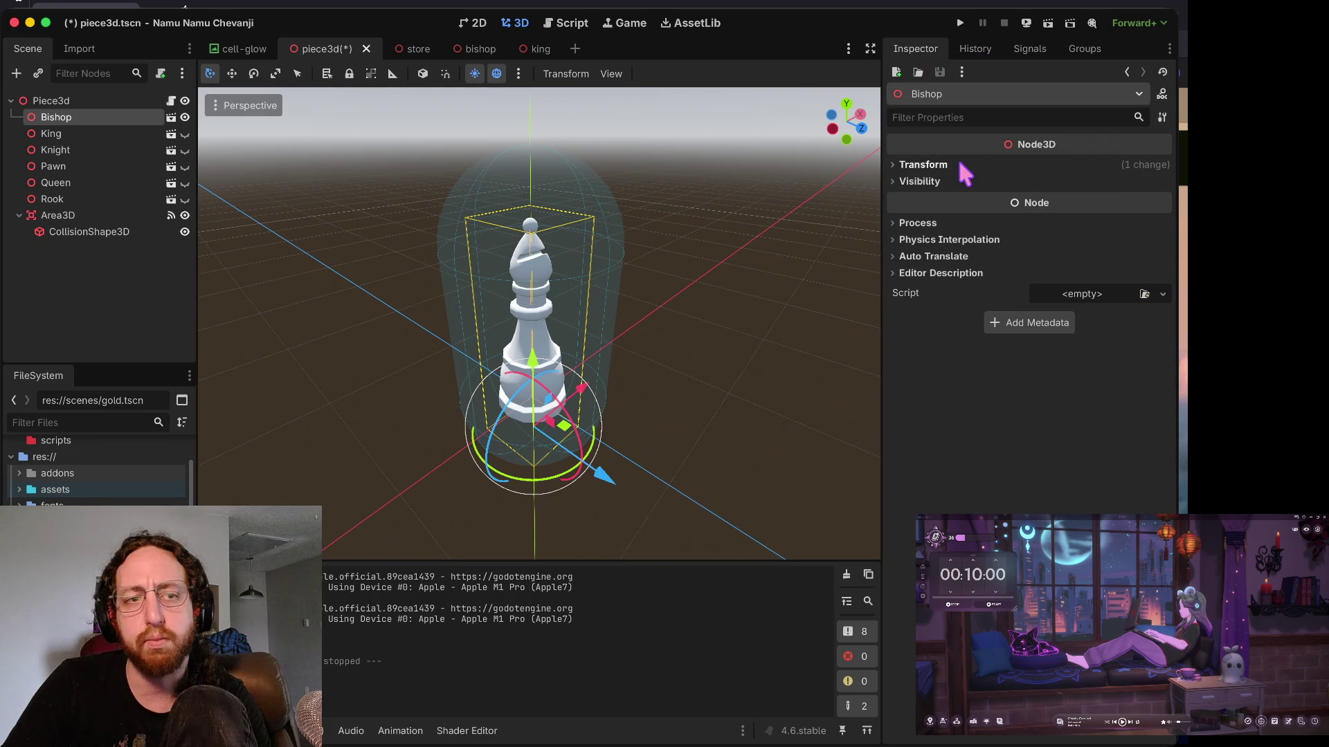
click(171, 117)
click(125, 118)
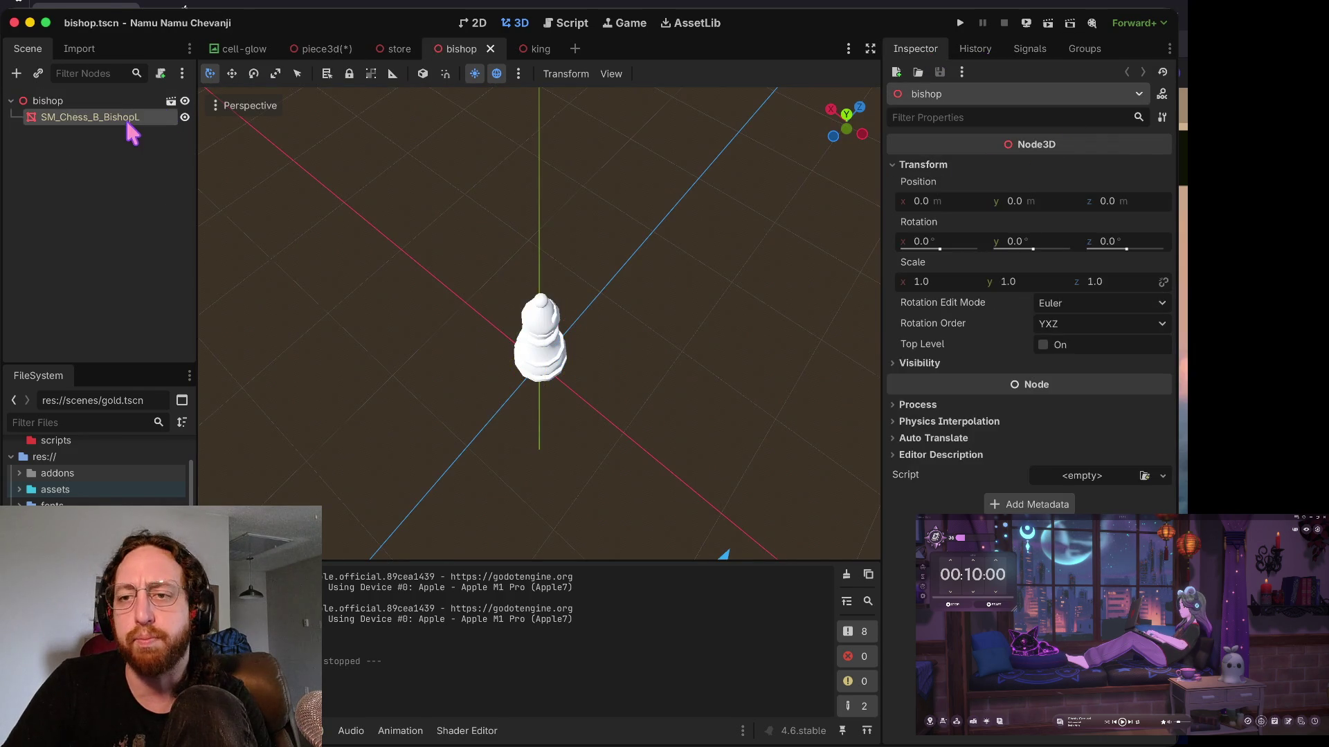
click(967, 422)
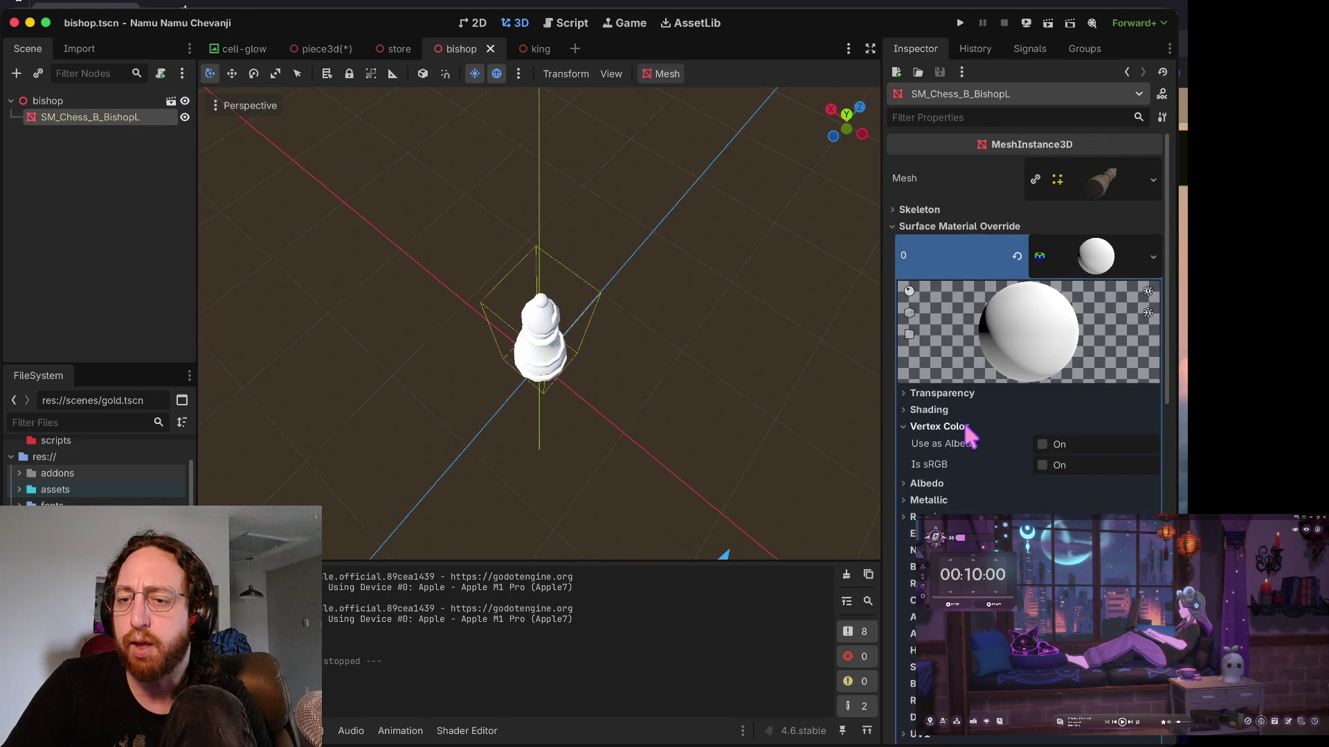
scroll(987, 412, down, 4)
click(966, 351)
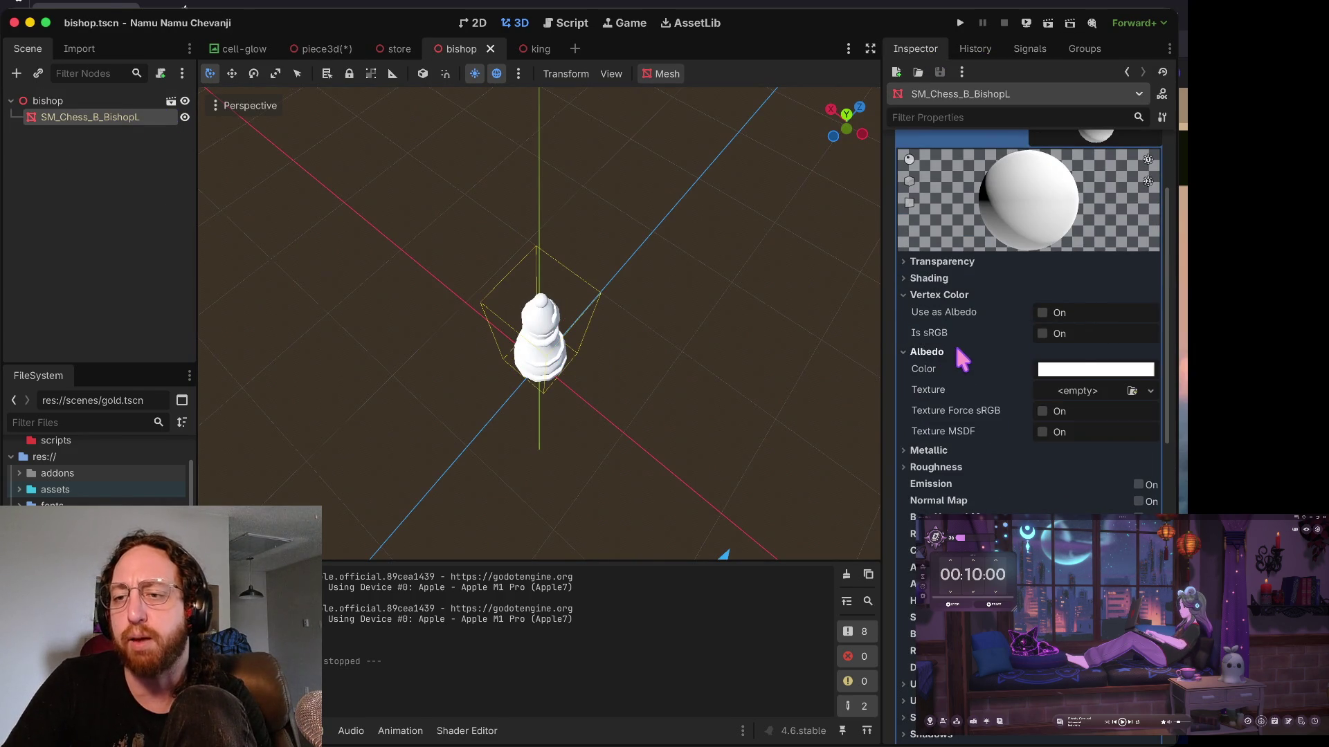
click(1076, 371)
click(969, 391)
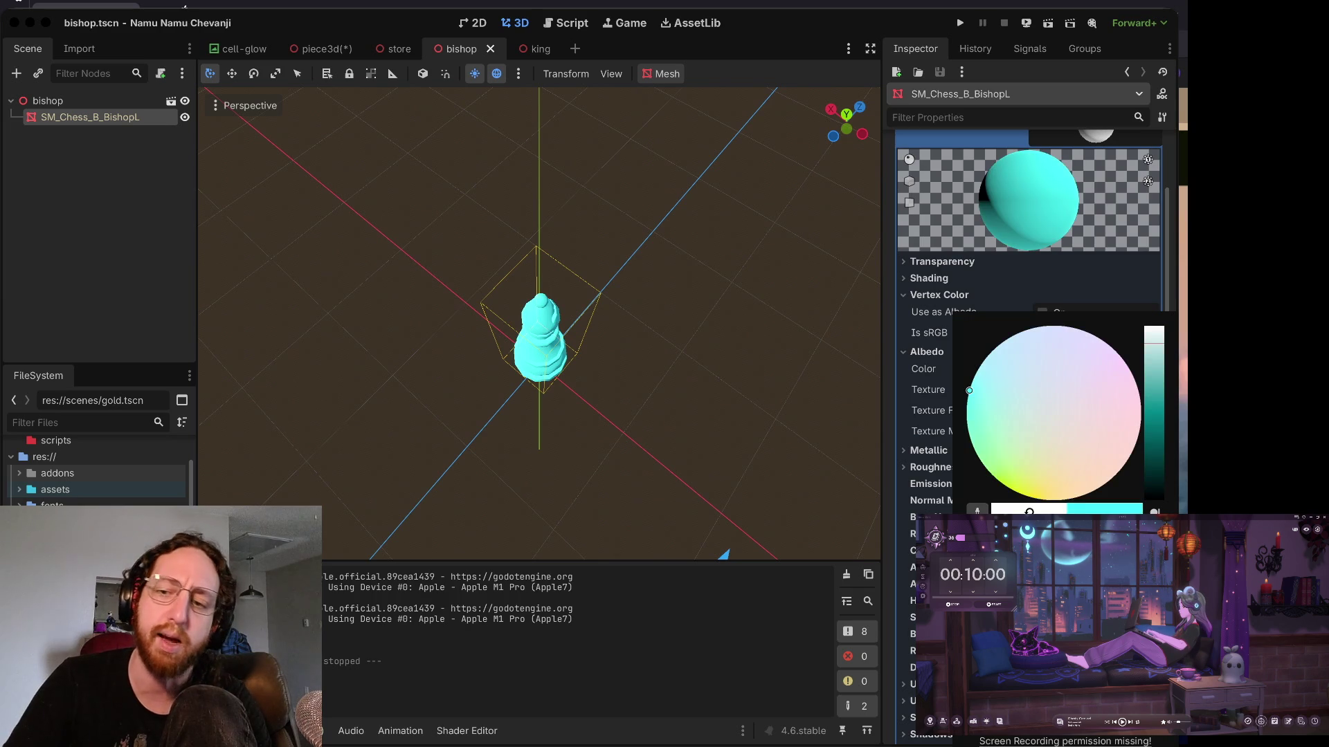
click(894, 420)
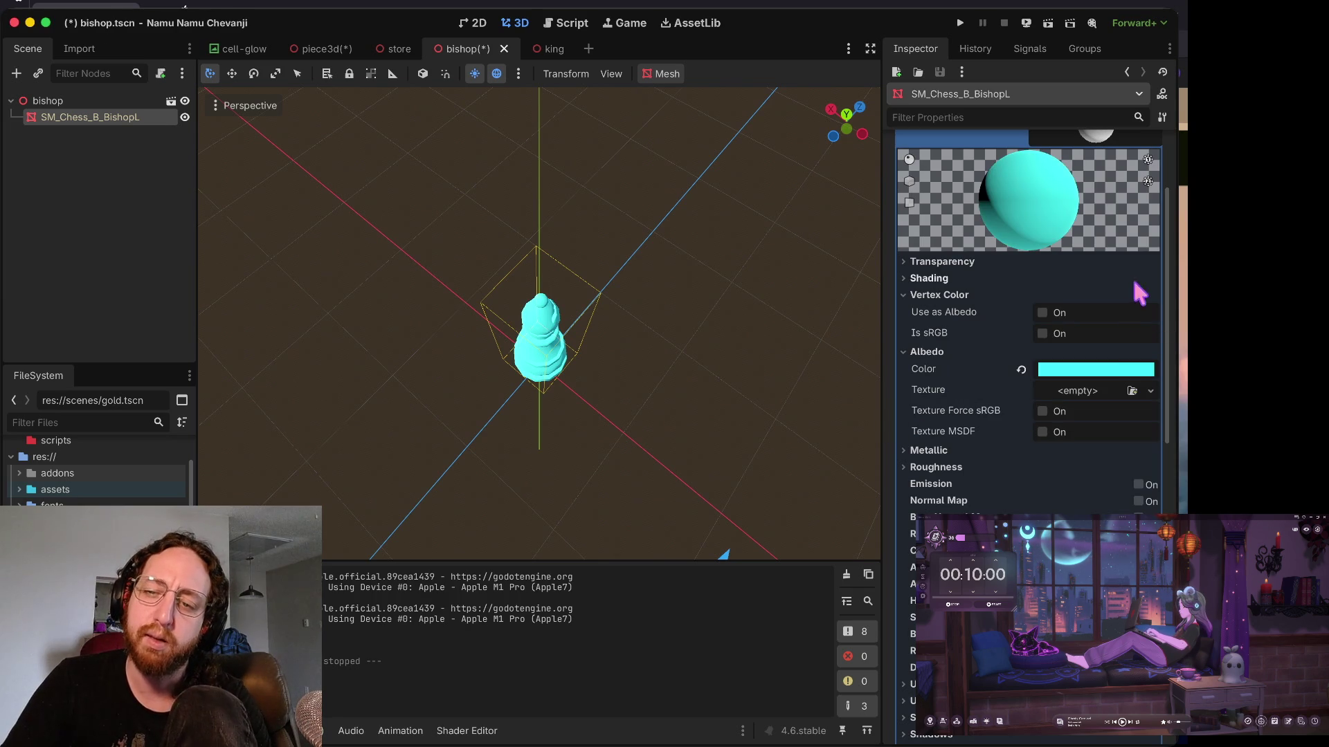
click(1090, 391)
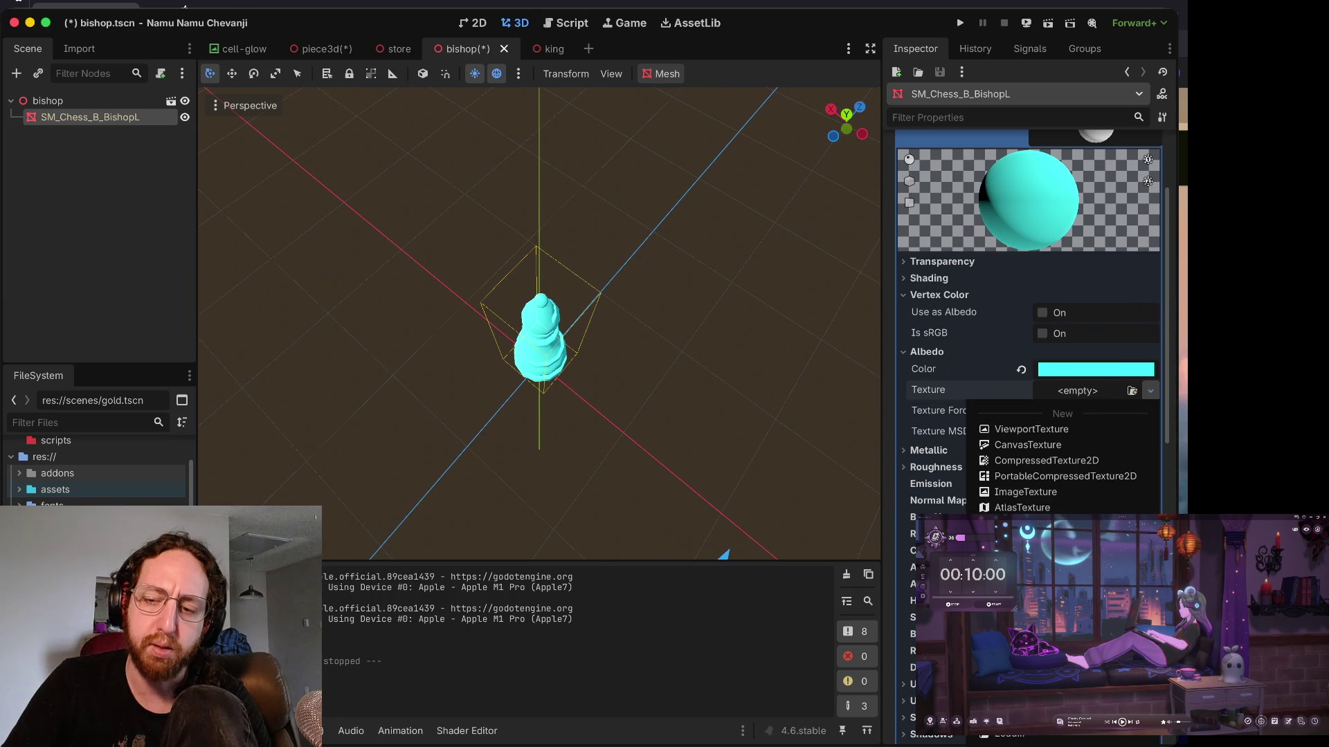
click(1031, 602)
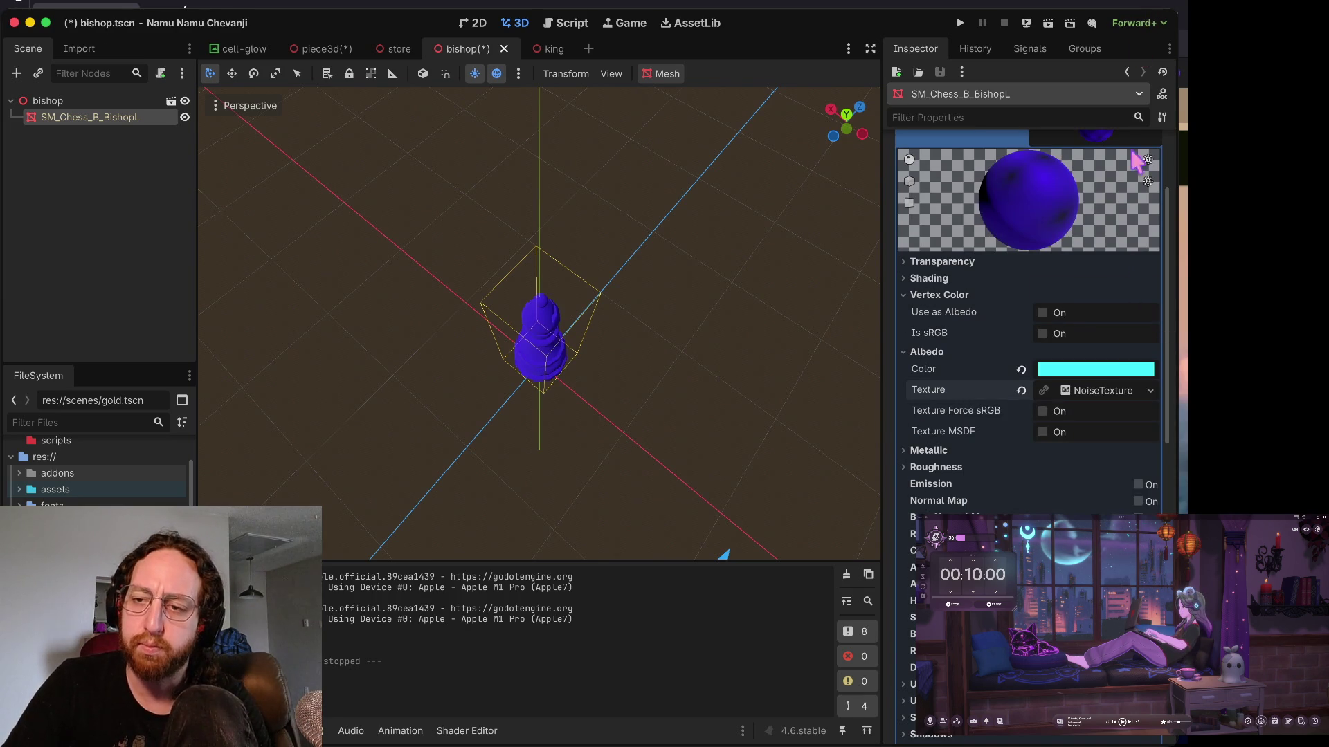
click(1080, 390)
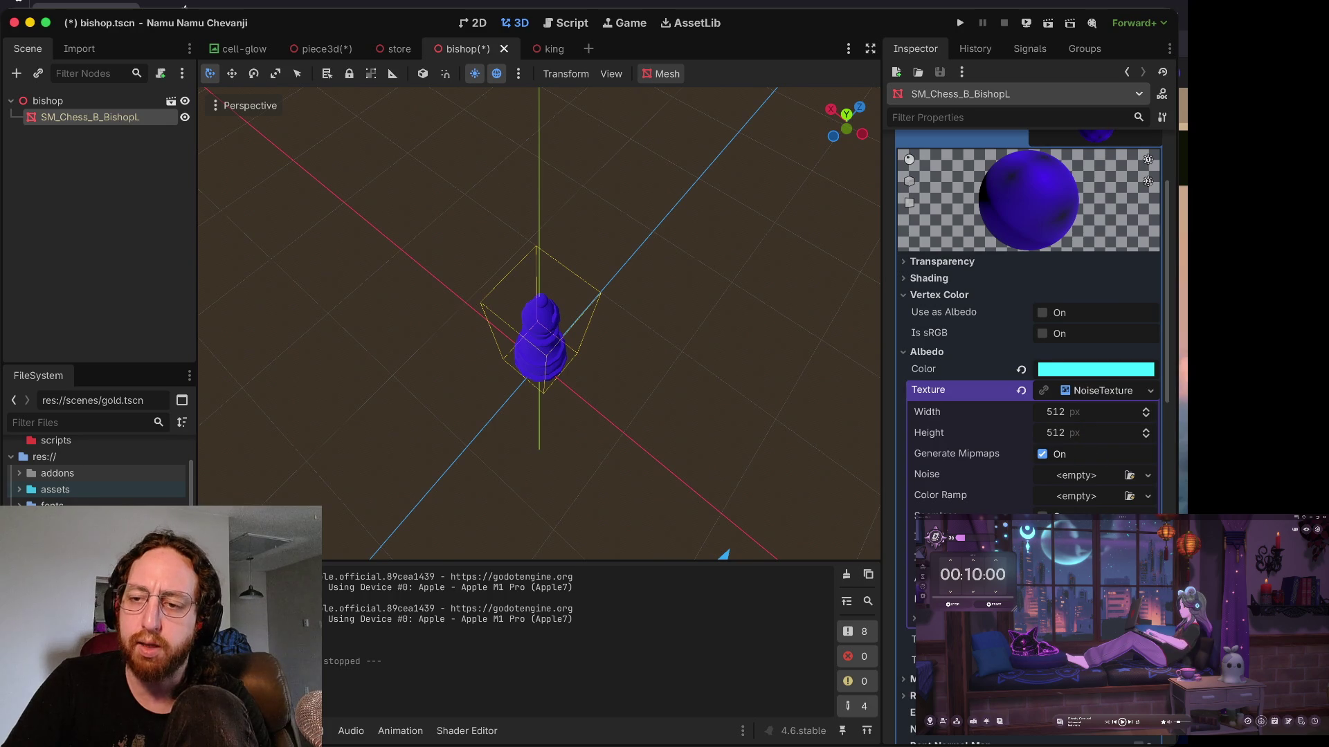
click(1080, 475)
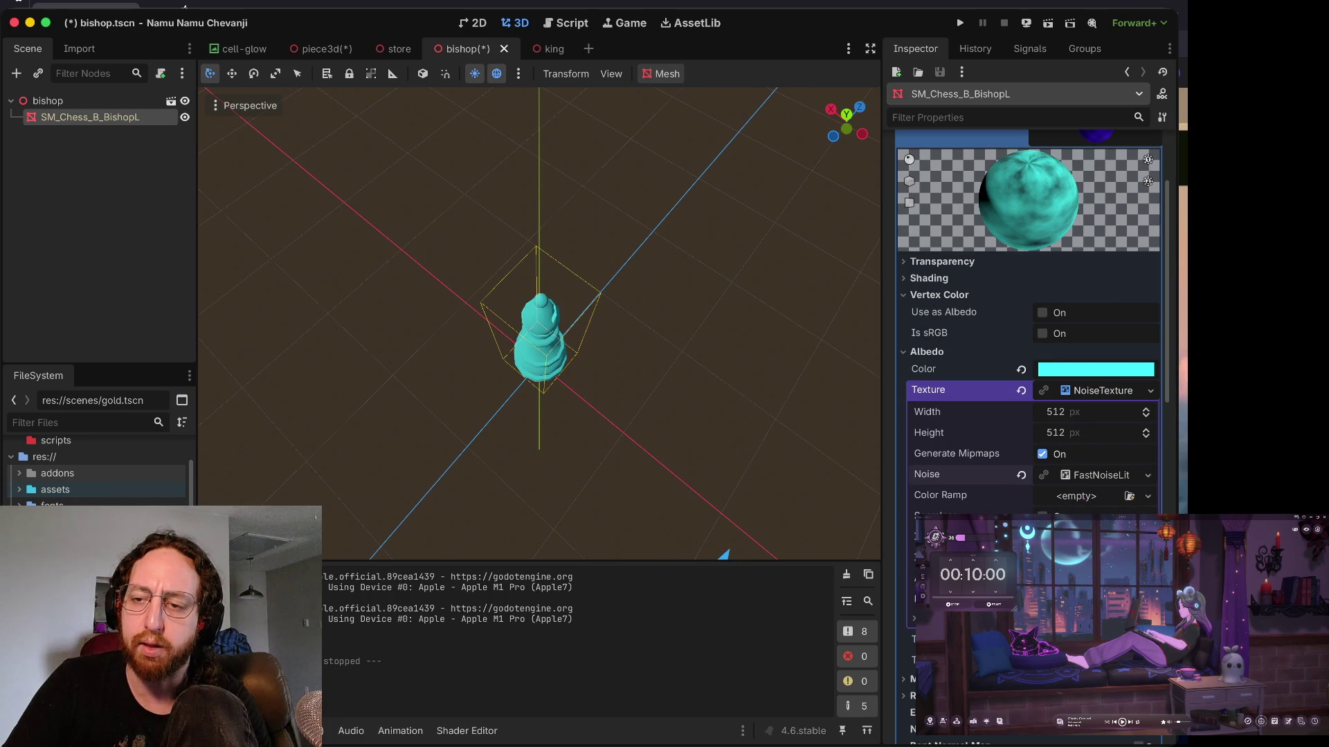
click(1092, 474)
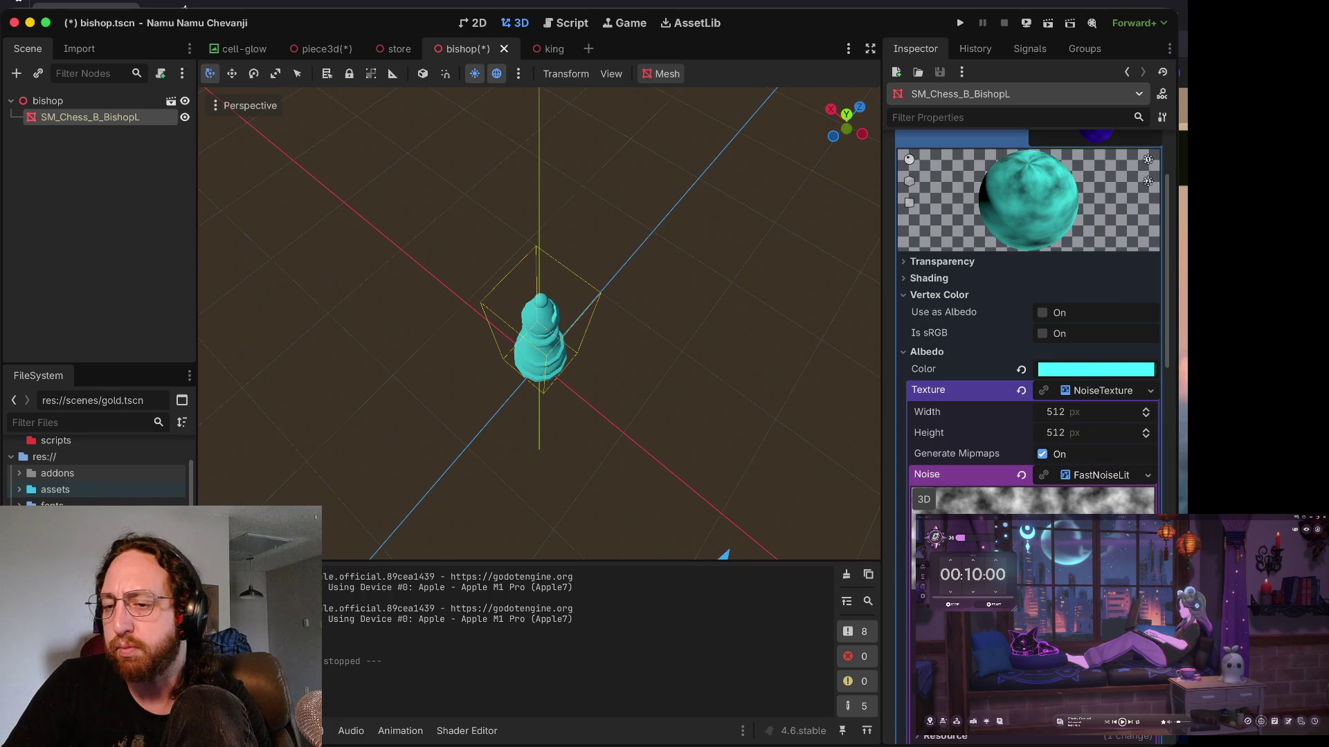
scroll(1109, 508, down, 10)
scroll(1111, 478, up, 8)
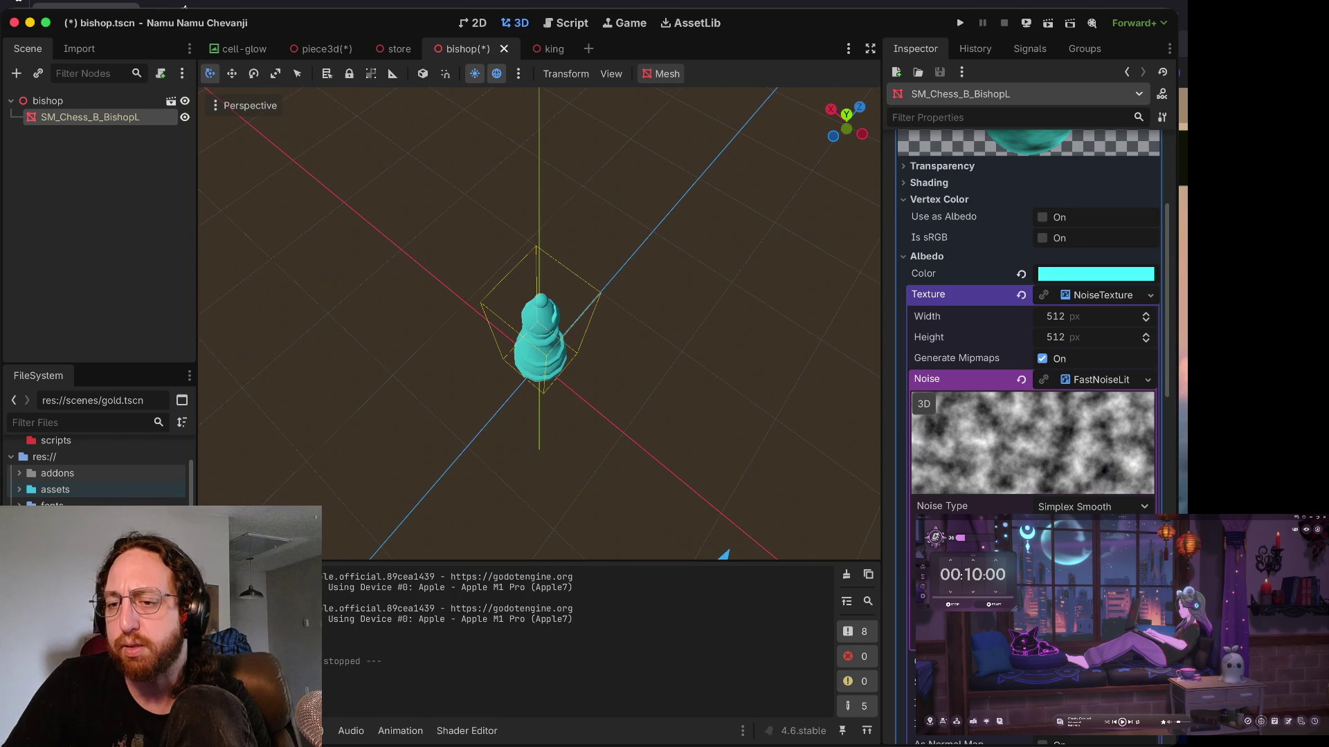
scroll(1131, 430, down, 4)
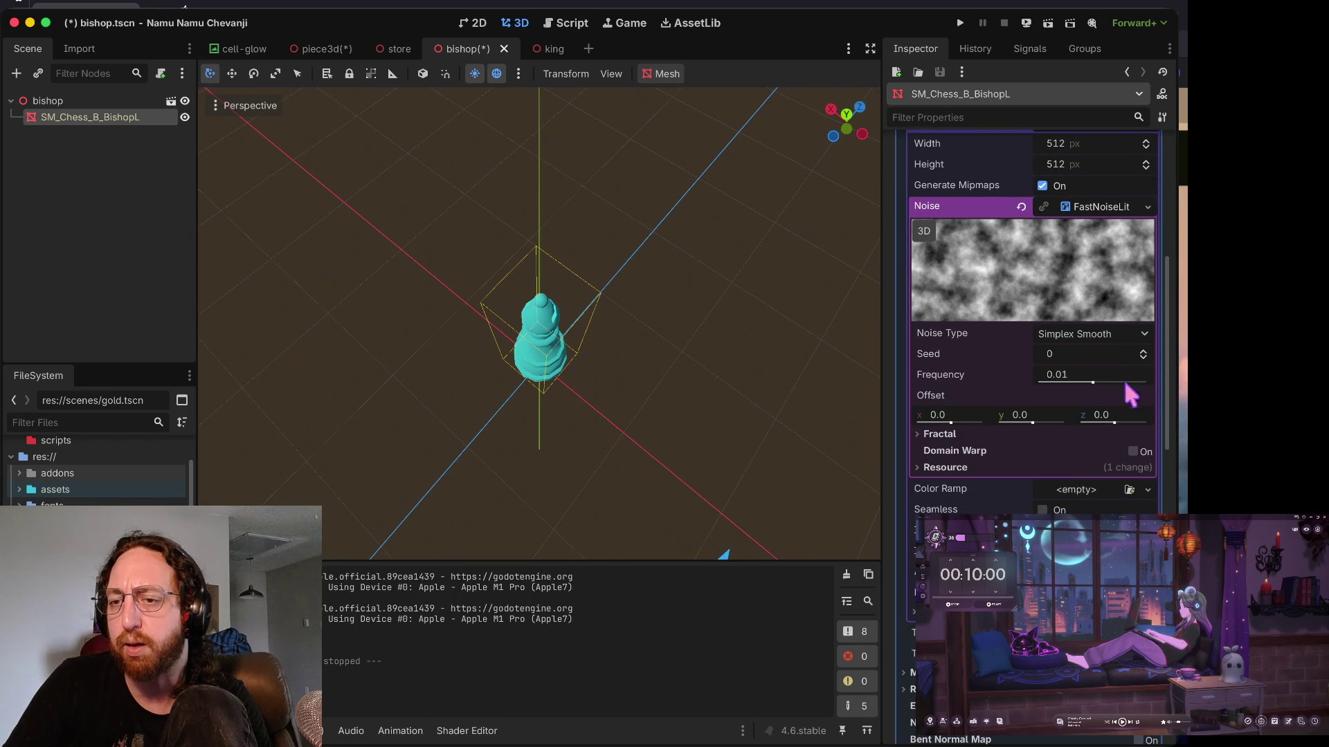
scroll(1119, 363, up, 3)
click(1092, 353)
click(1093, 353)
click(1072, 481)
click(1073, 484)
scroll(824, 454, up, 5)
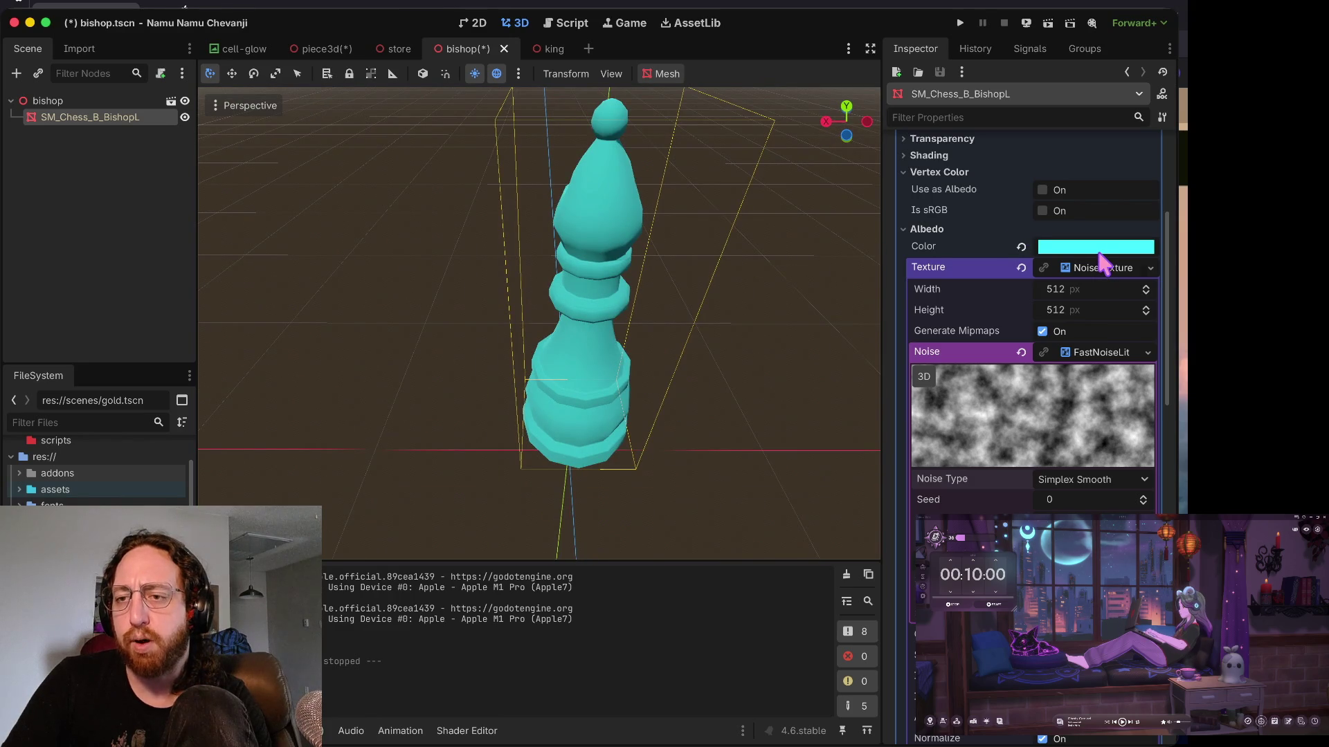
scroll(1091, 367, down, 3)
scroll(1088, 361, down, 8)
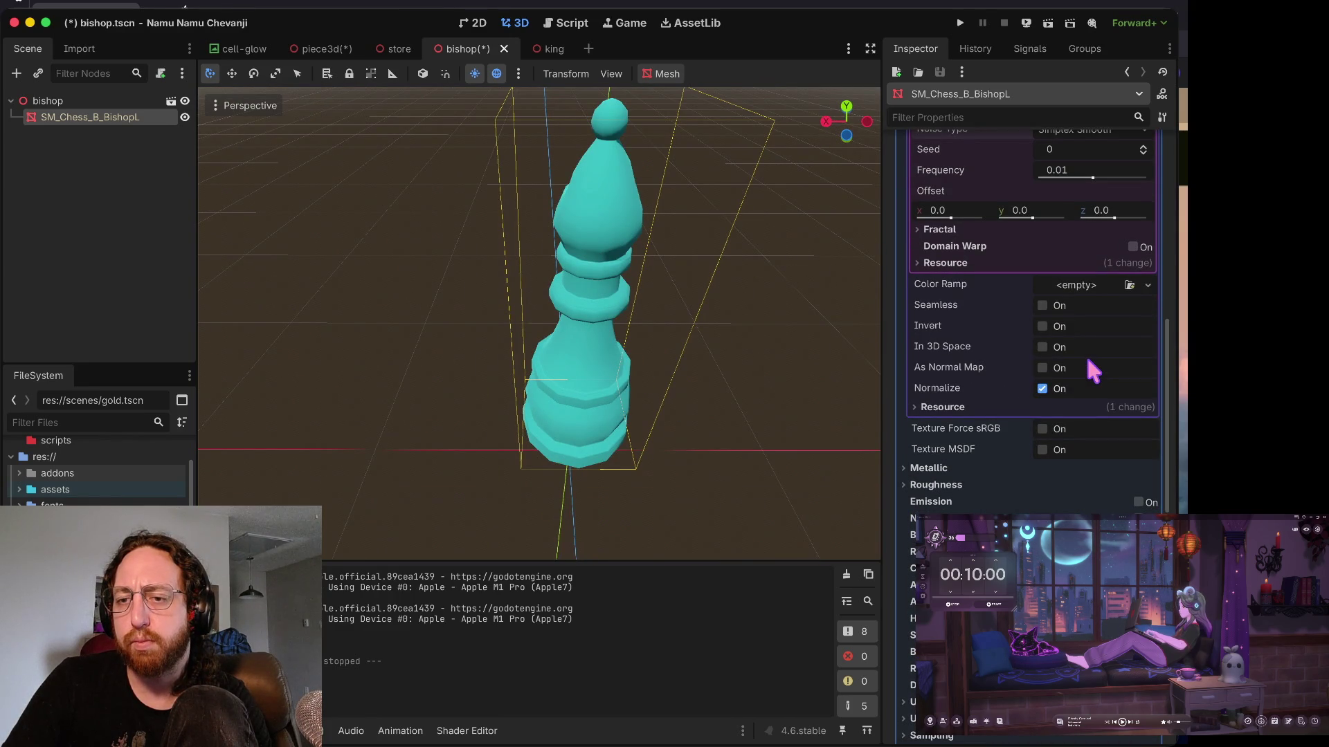
scroll(1090, 362, up, 6)
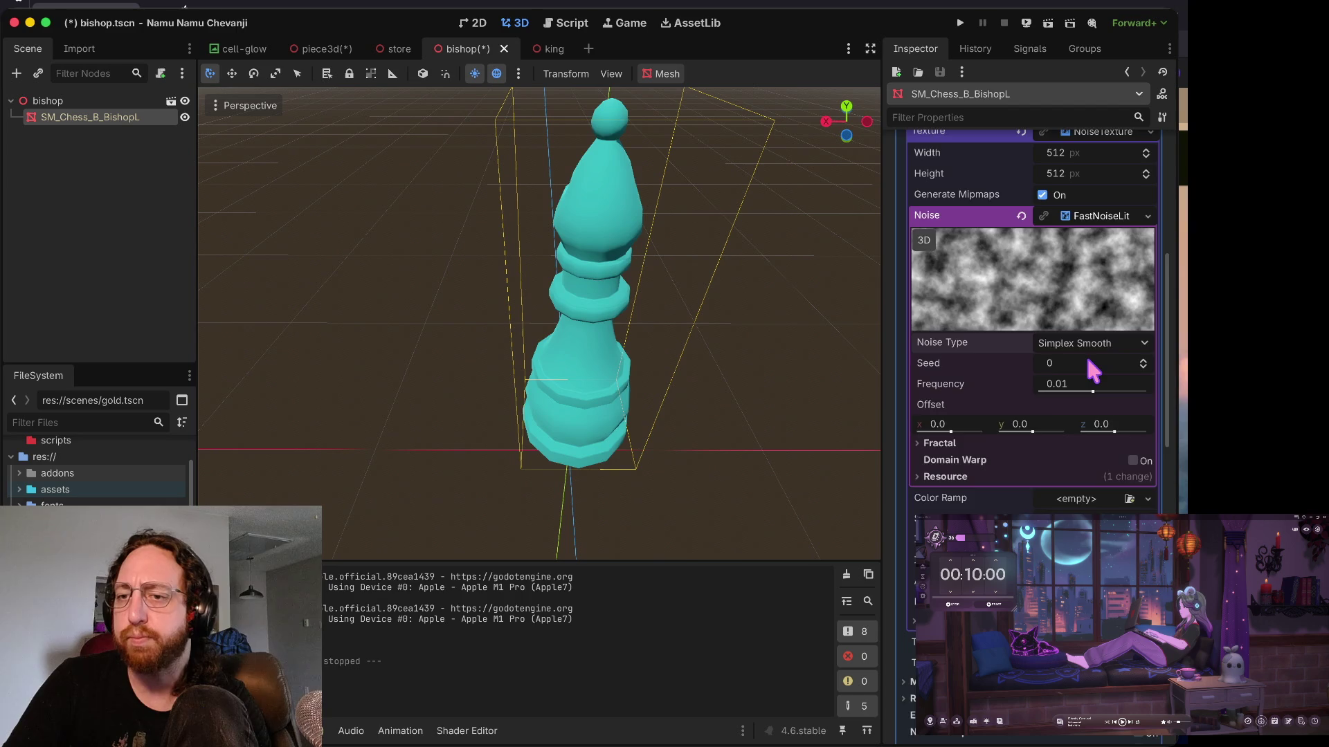
key(ctrl+z)
key(ctrl+z)
key(ctrl+z)
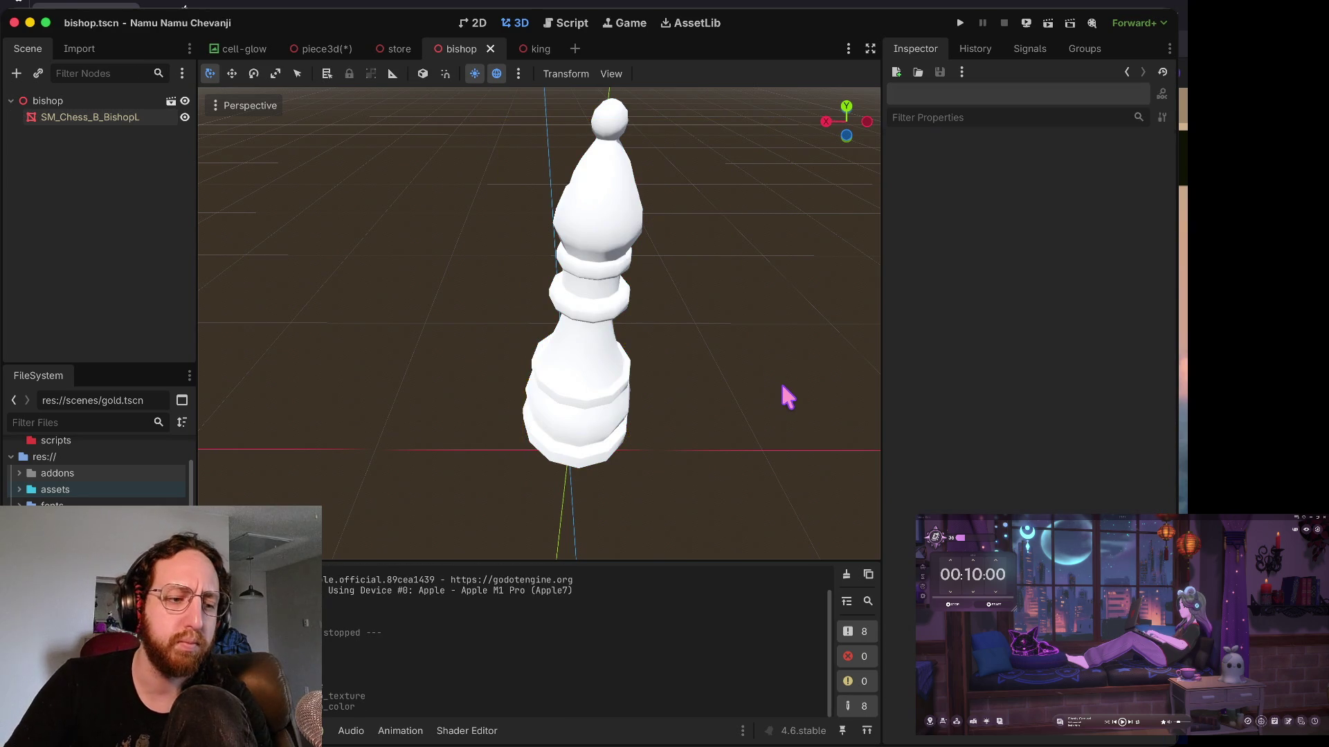
scroll(787, 396, up, 2)
scroll(788, 396, up, 2)
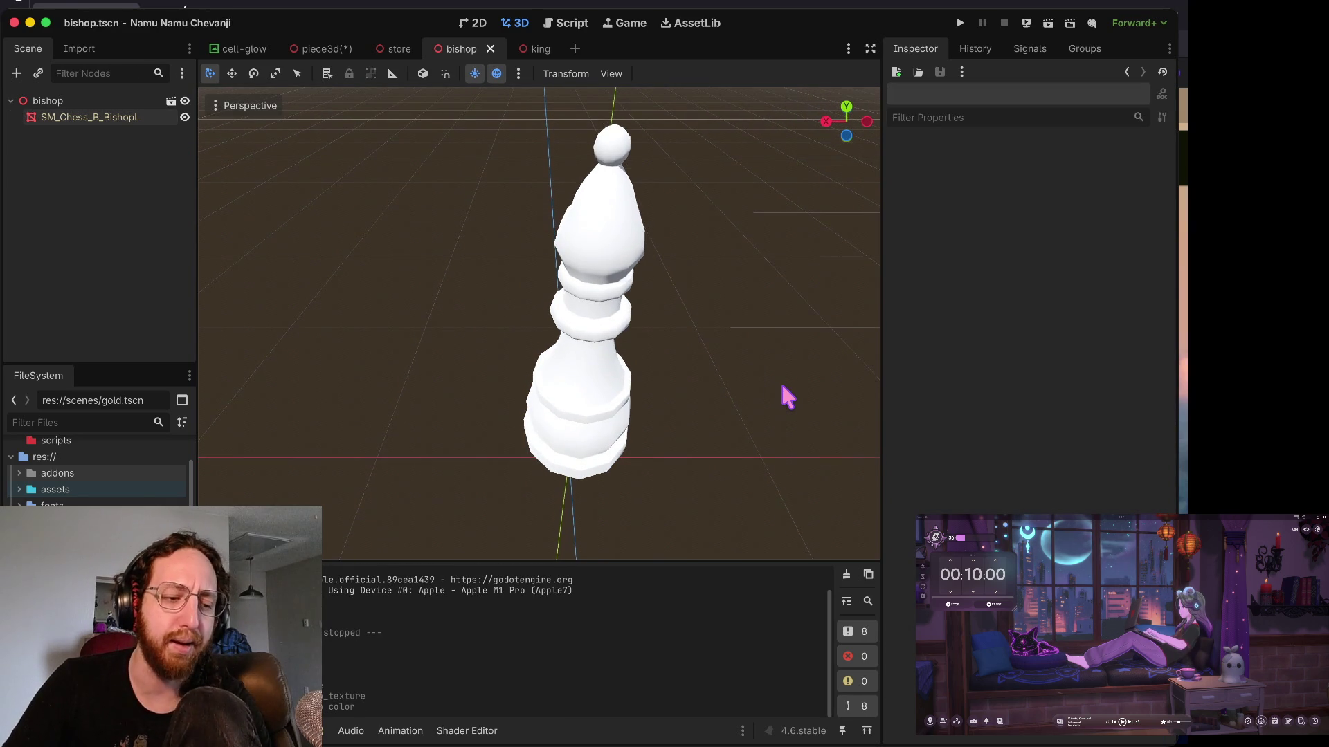
scroll(787, 397, down, 8)
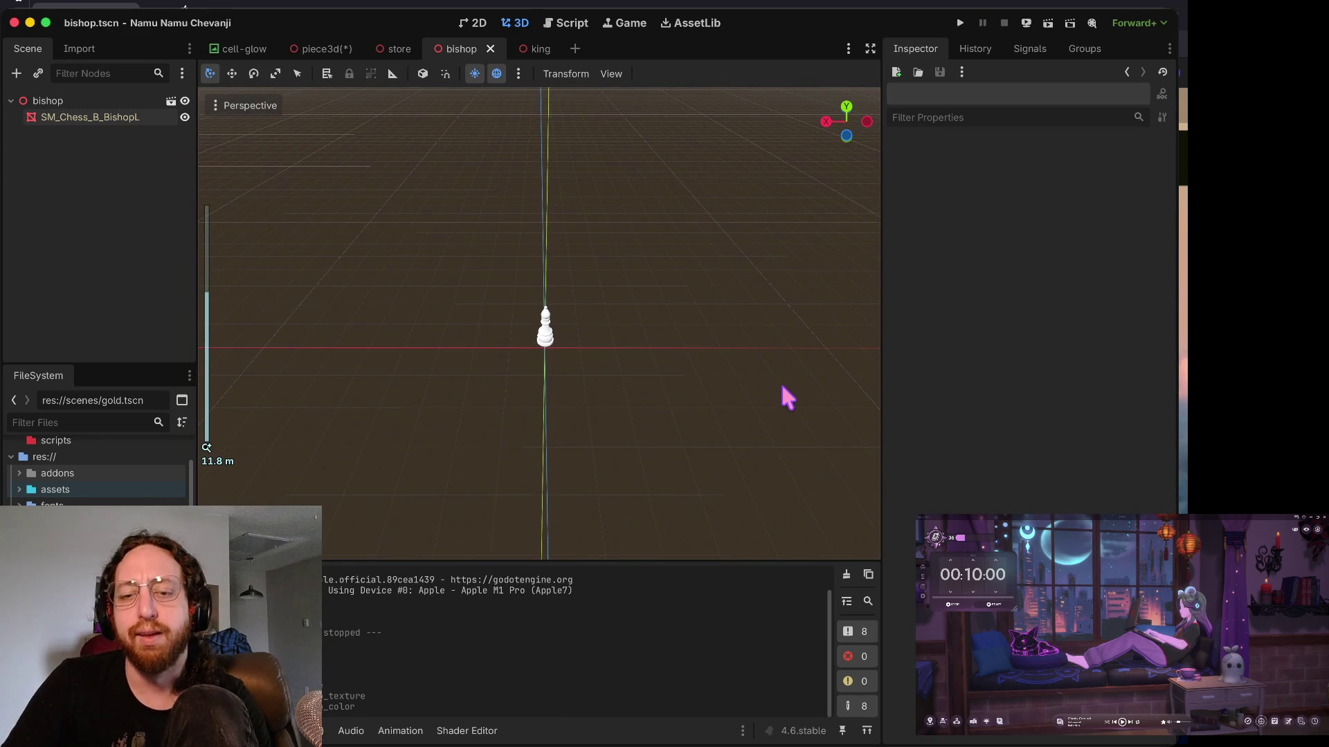
key(super+b)
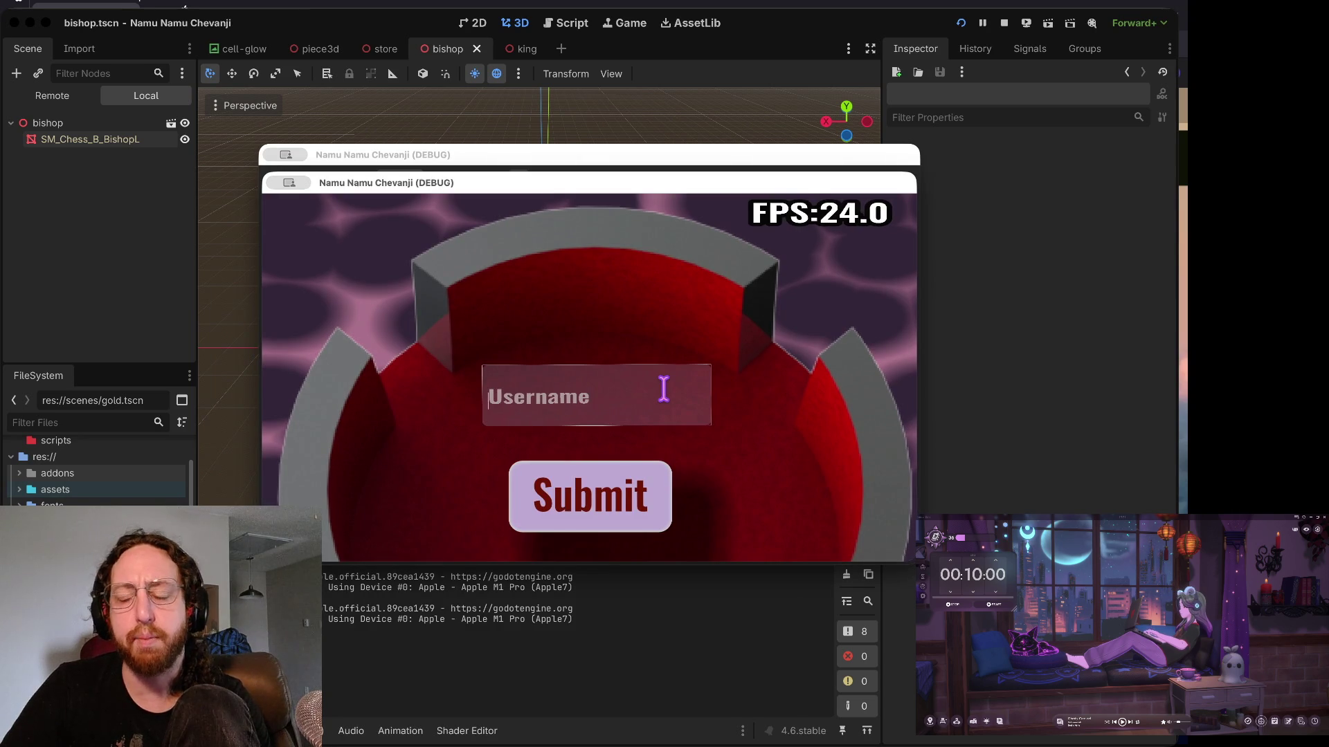
text(b)
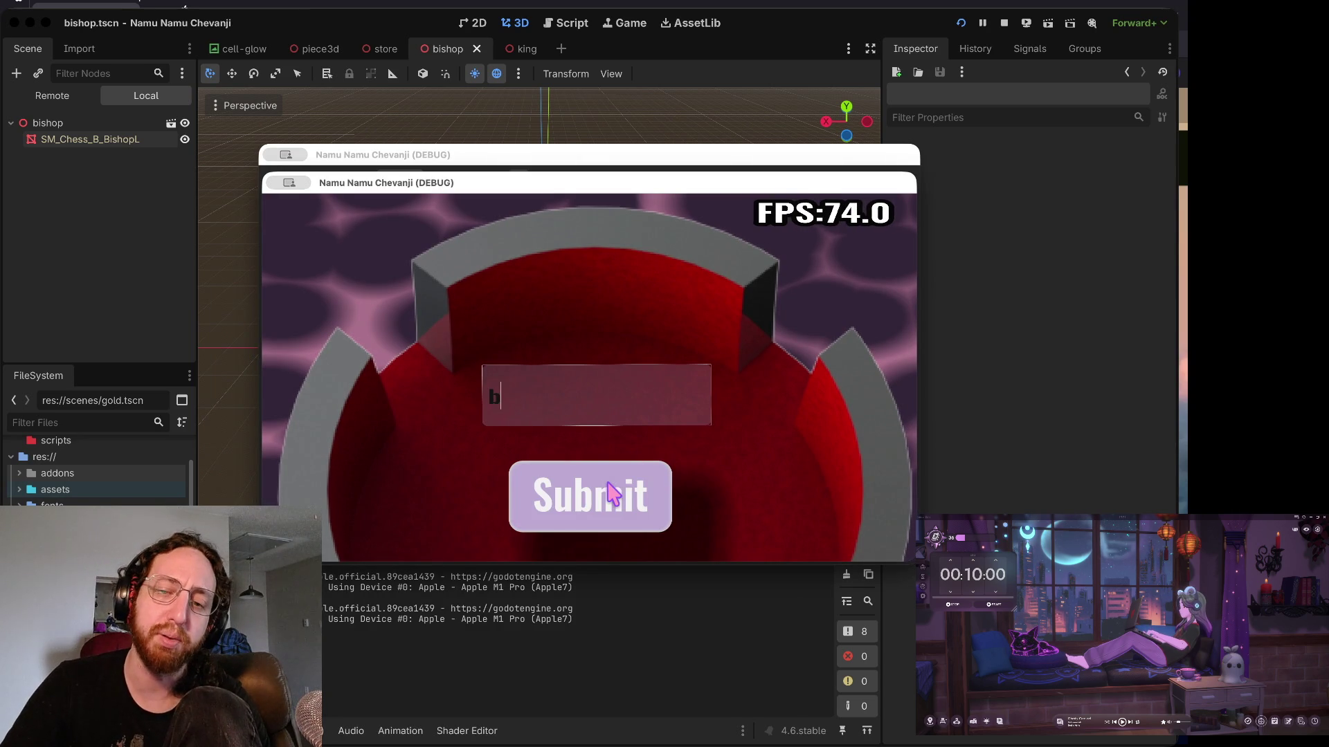
click(613, 494)
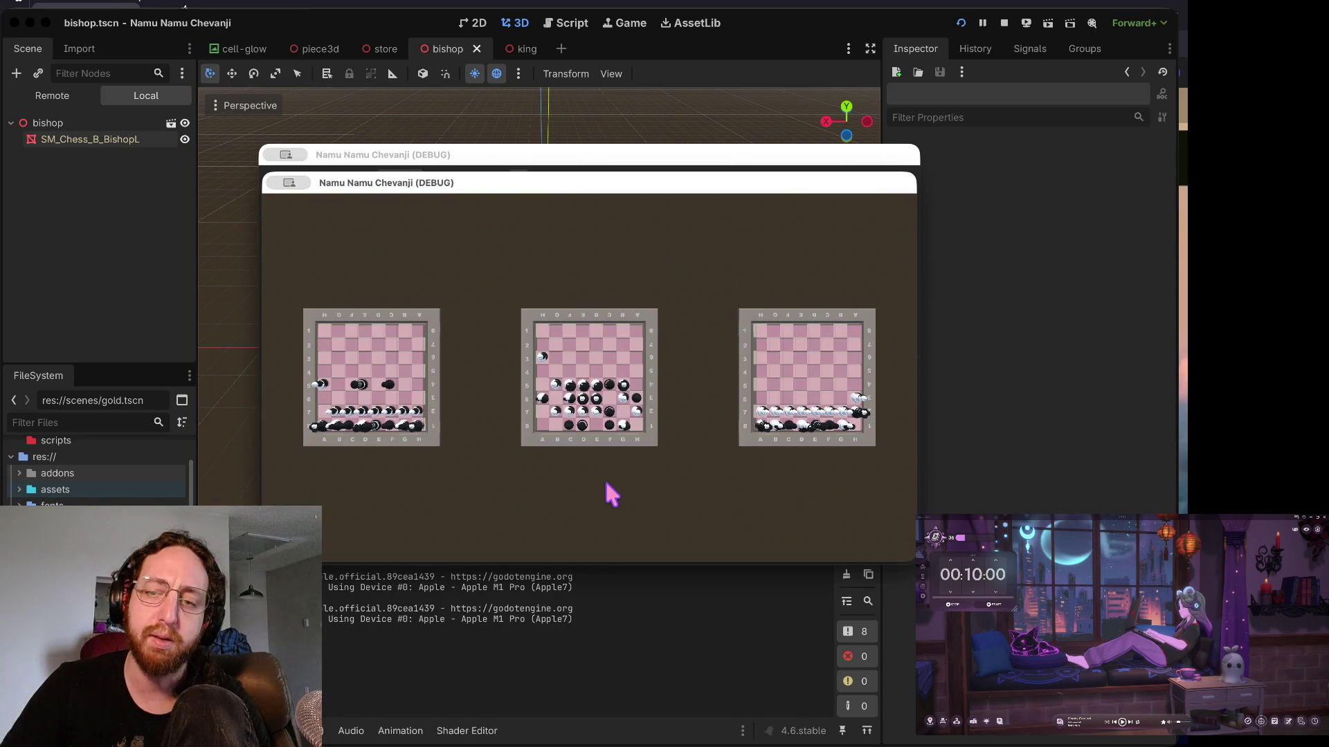
key(super+q)
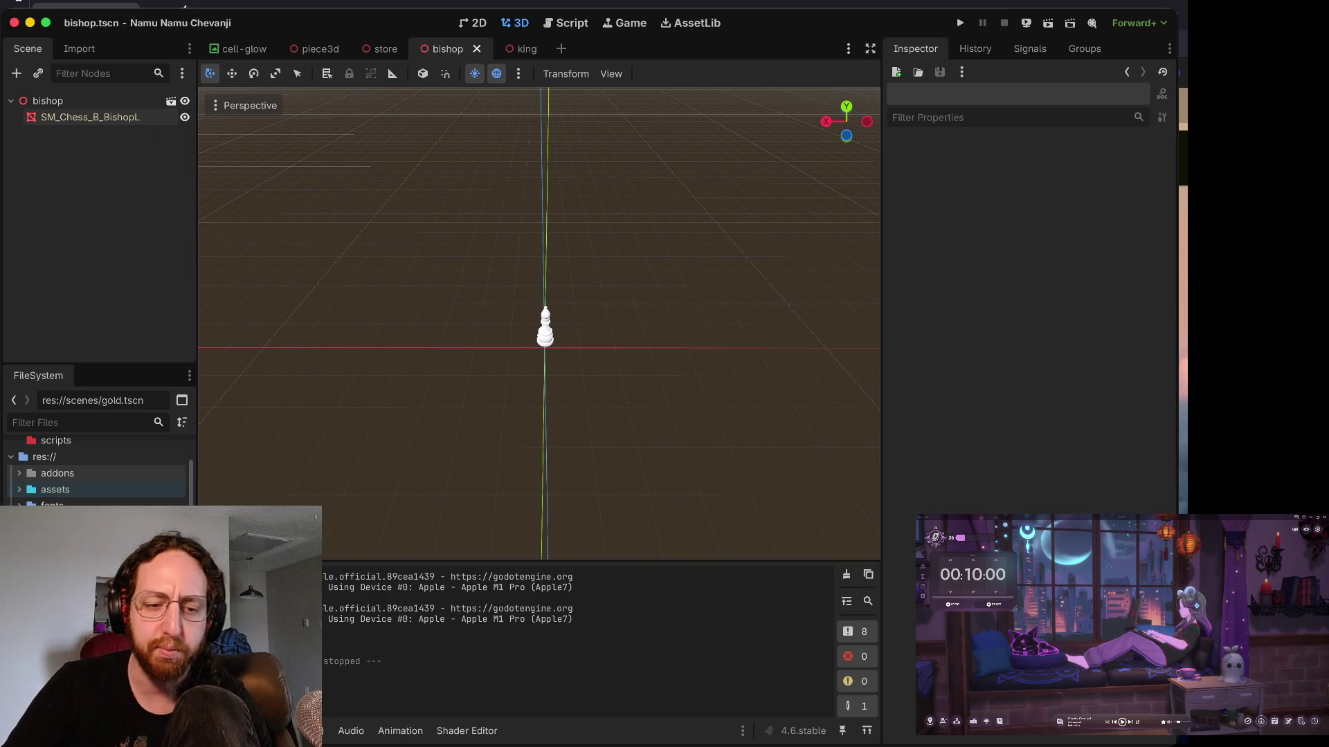
- Locate piece3d.tscn in the FileSystem dock's scenes folder and open it
scroll(97, 470, down, 5)
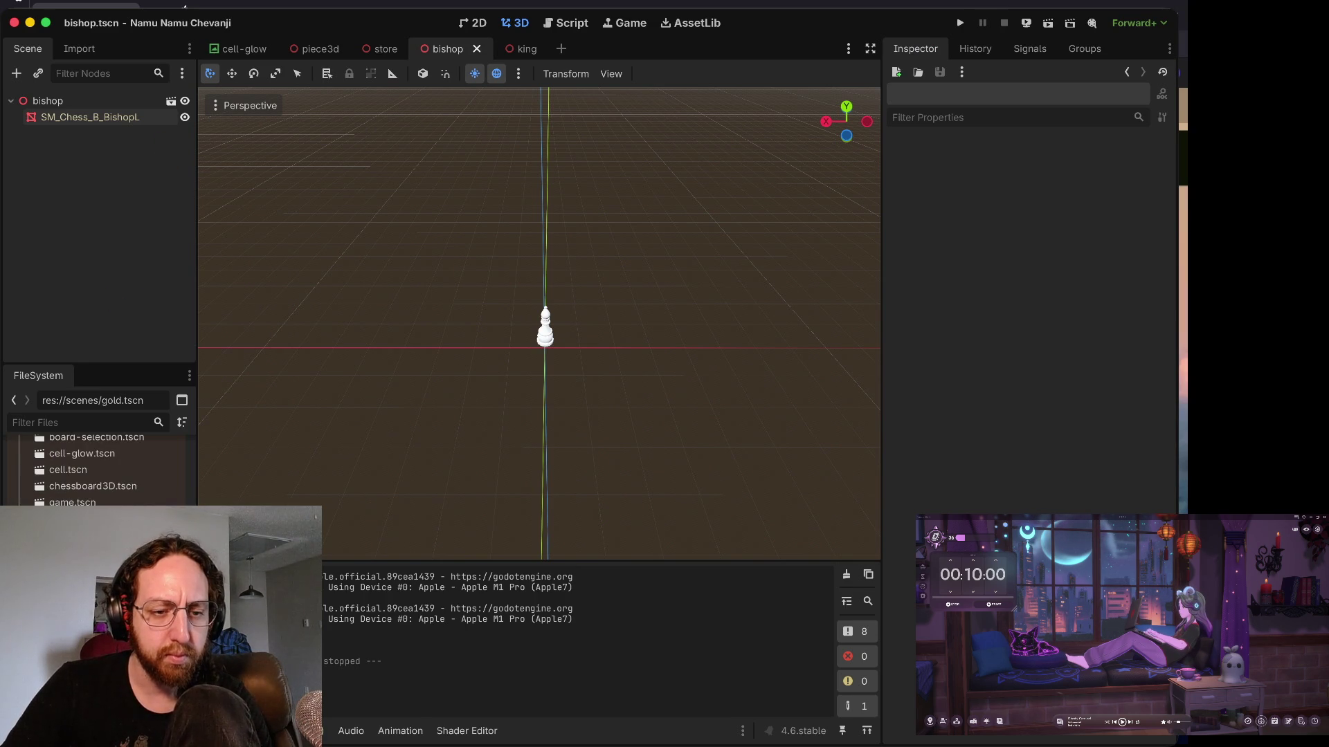
click(76, 536)
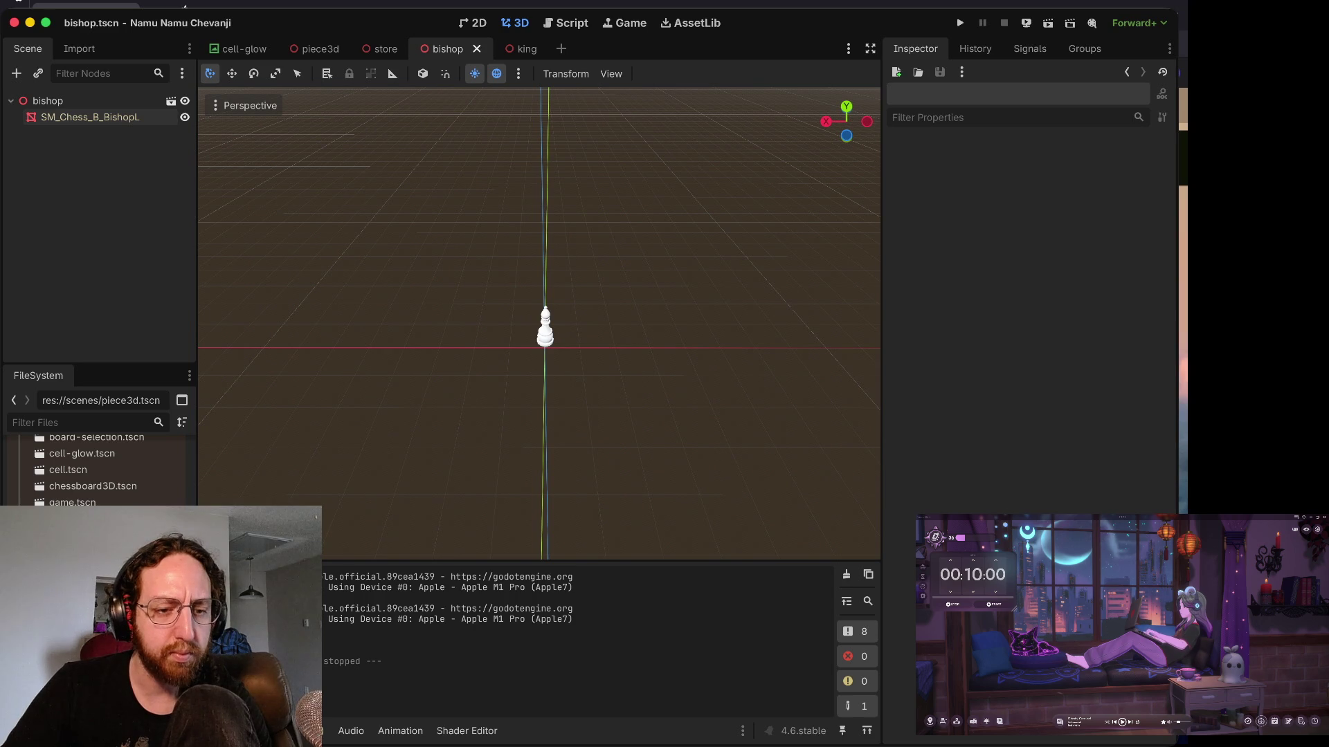
click(81, 454)
scroll(97, 470, up, 5)
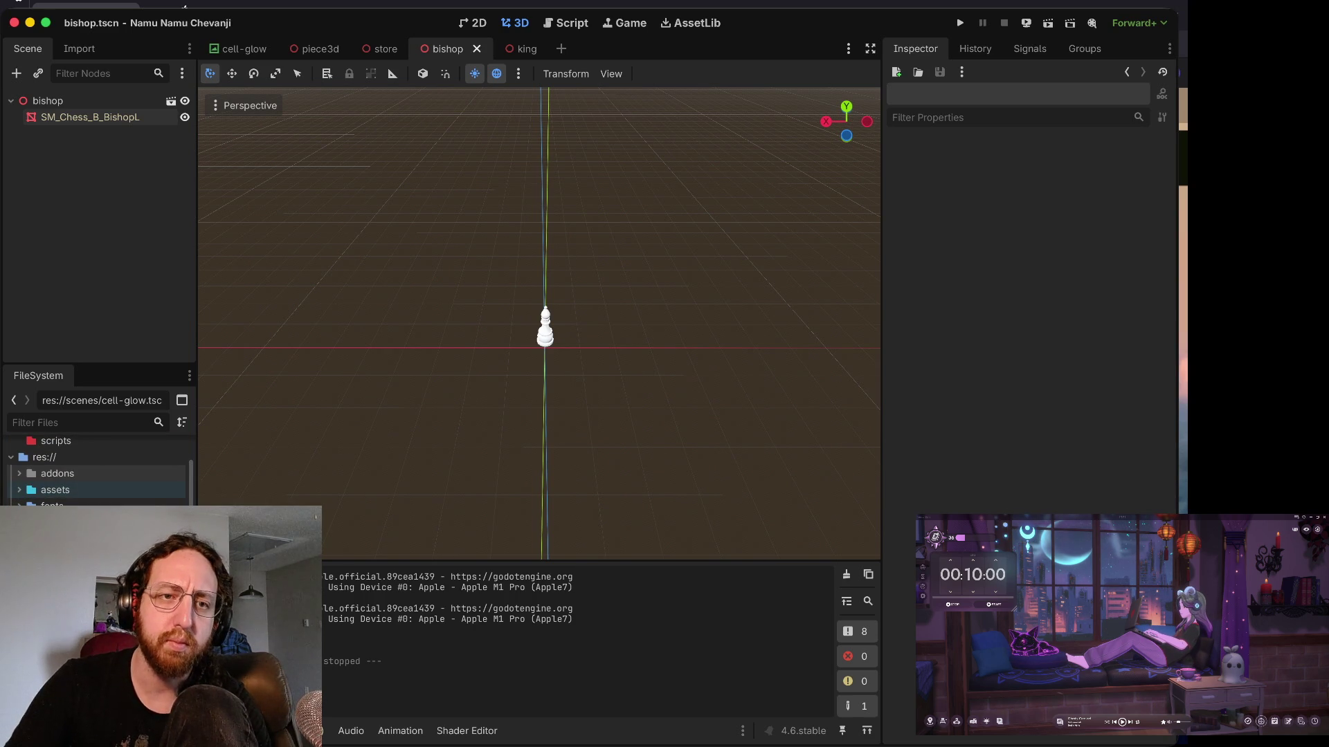
scroll(76, 535, down, 3)
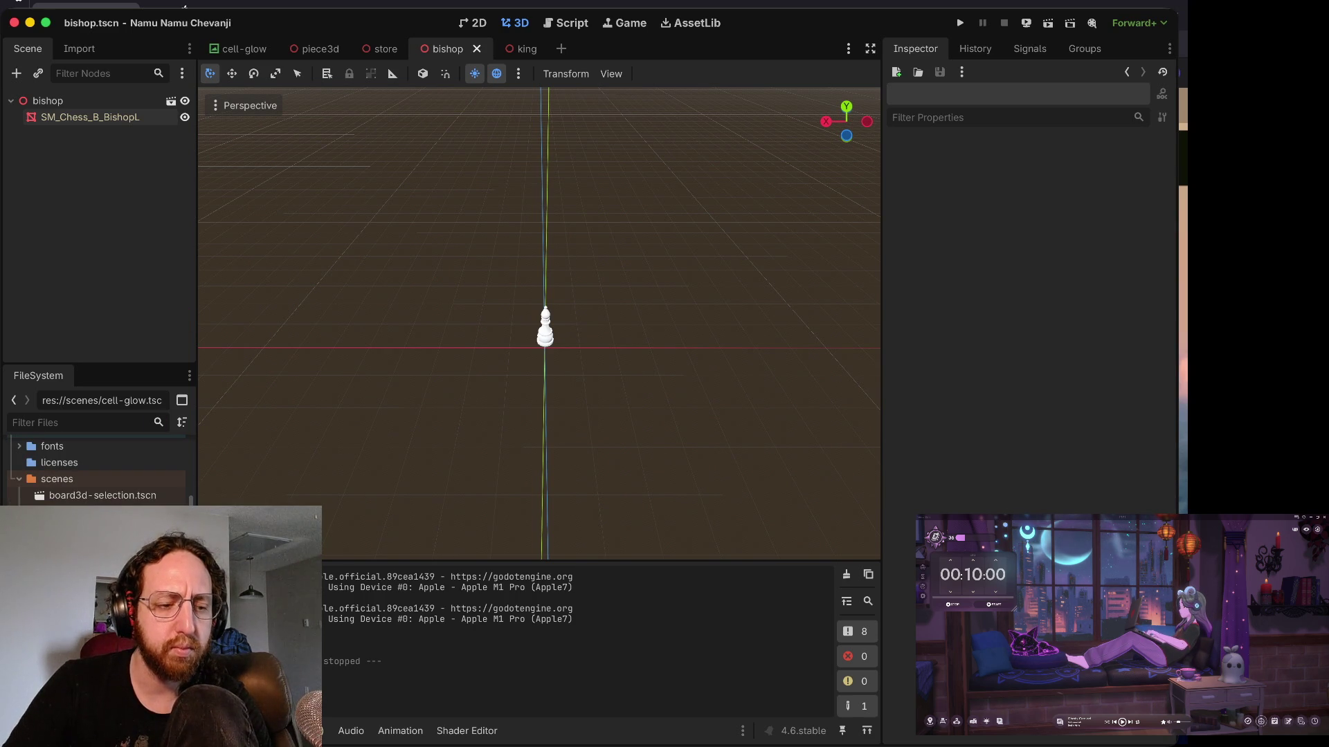
double_click(77, 595)
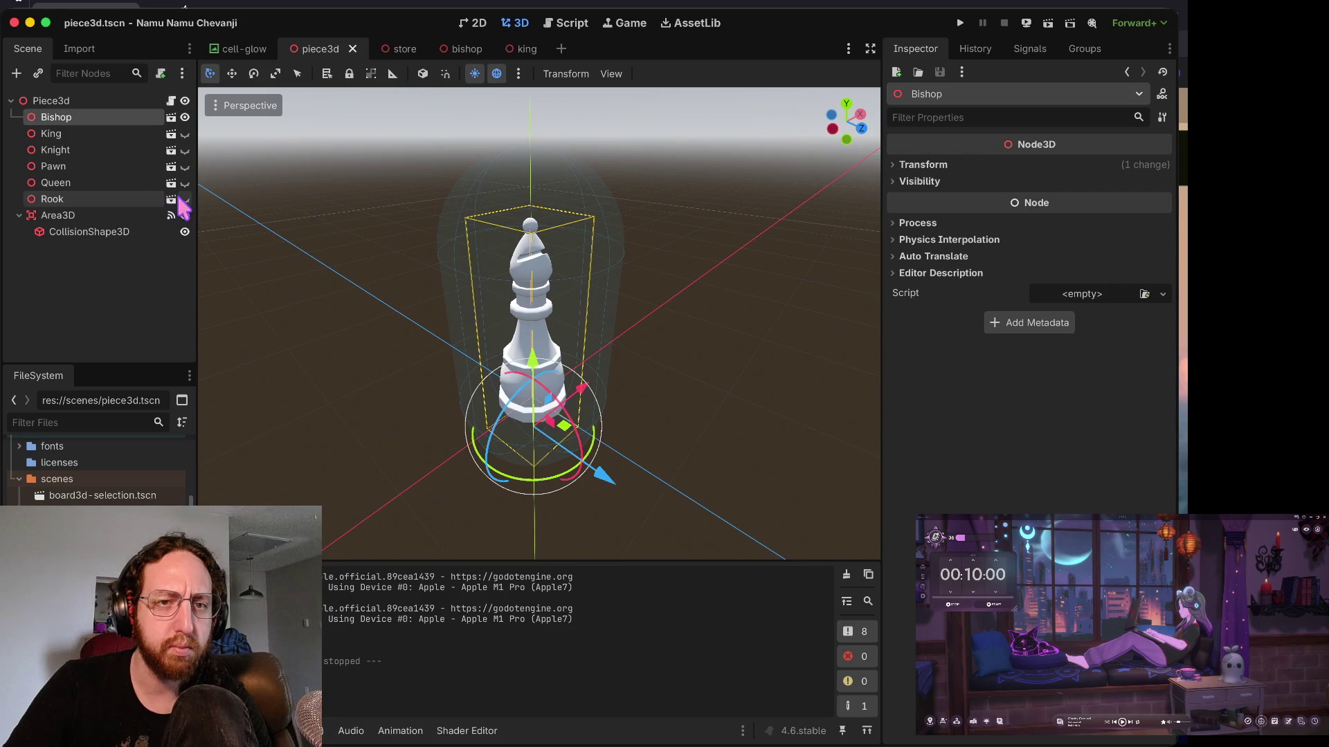
- Hide the Bishop again, save piece3d.tscn, and launch the game to test it
click(185, 117)
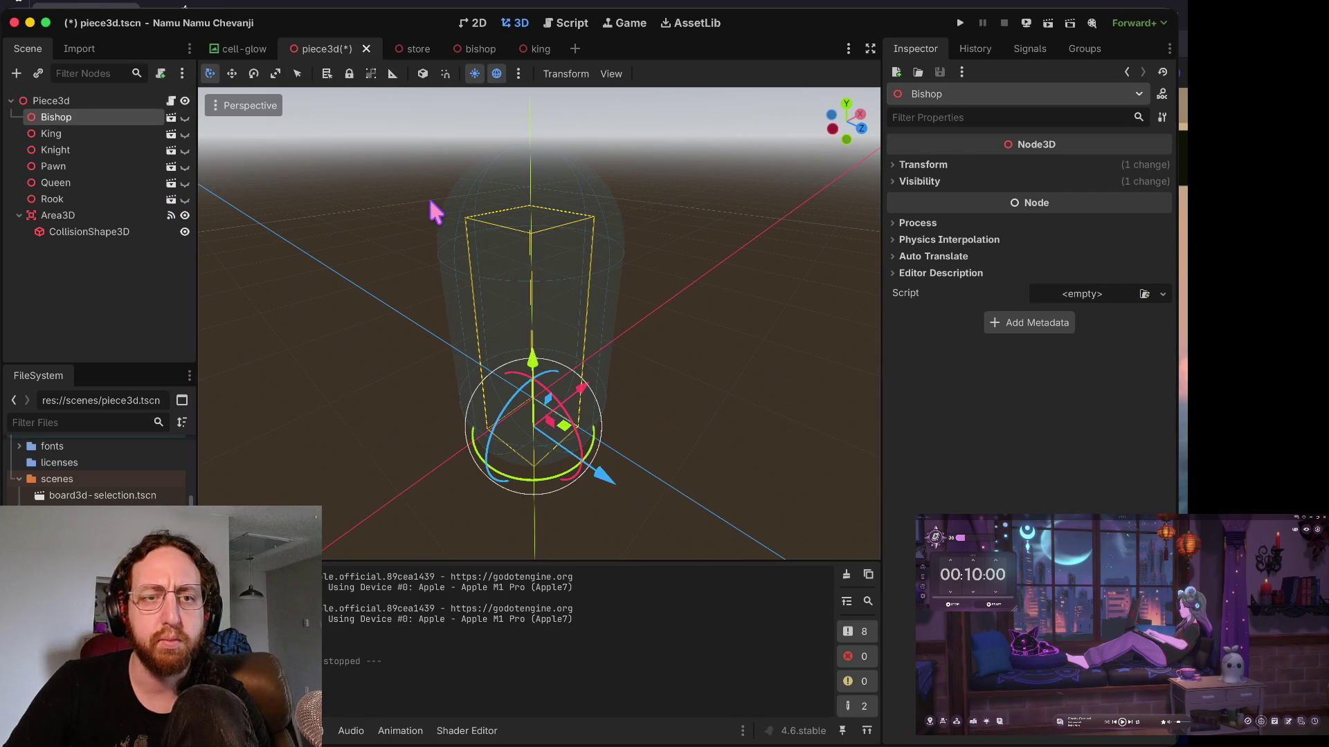
key(ctrl+s)
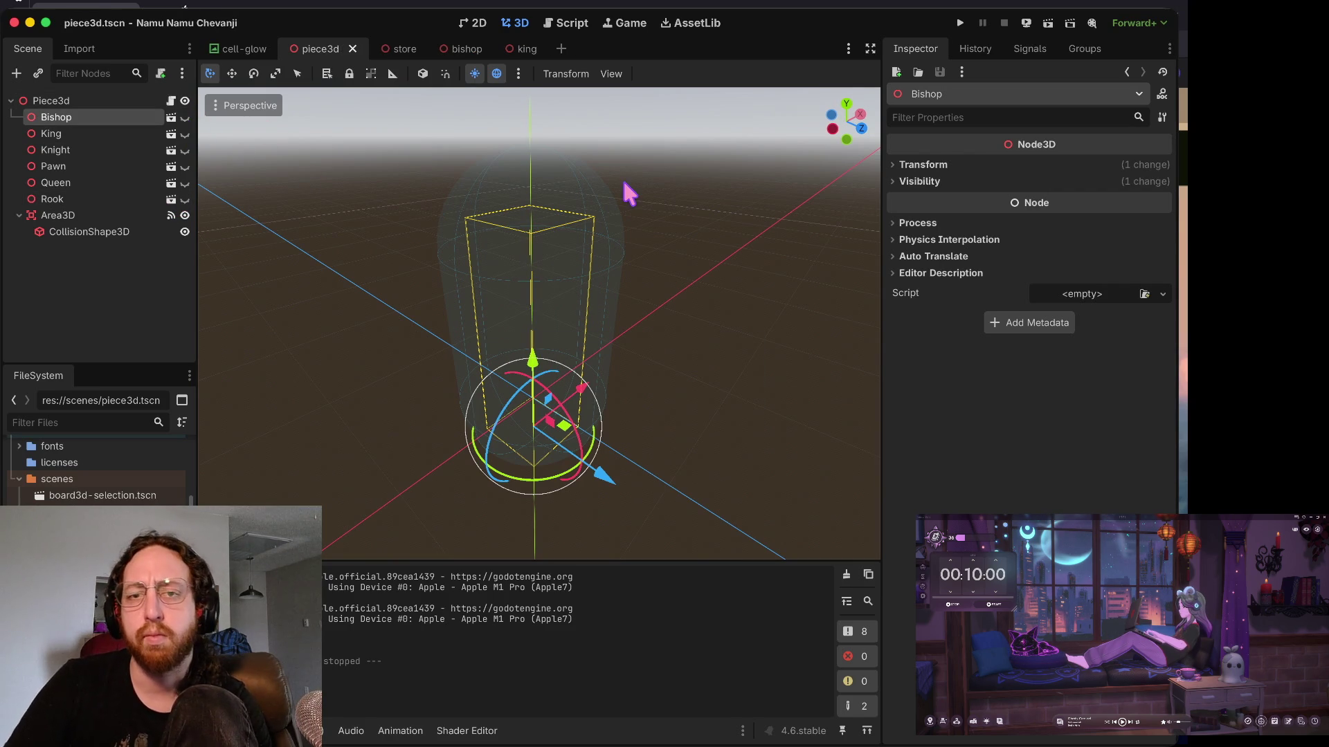
key(super+b)
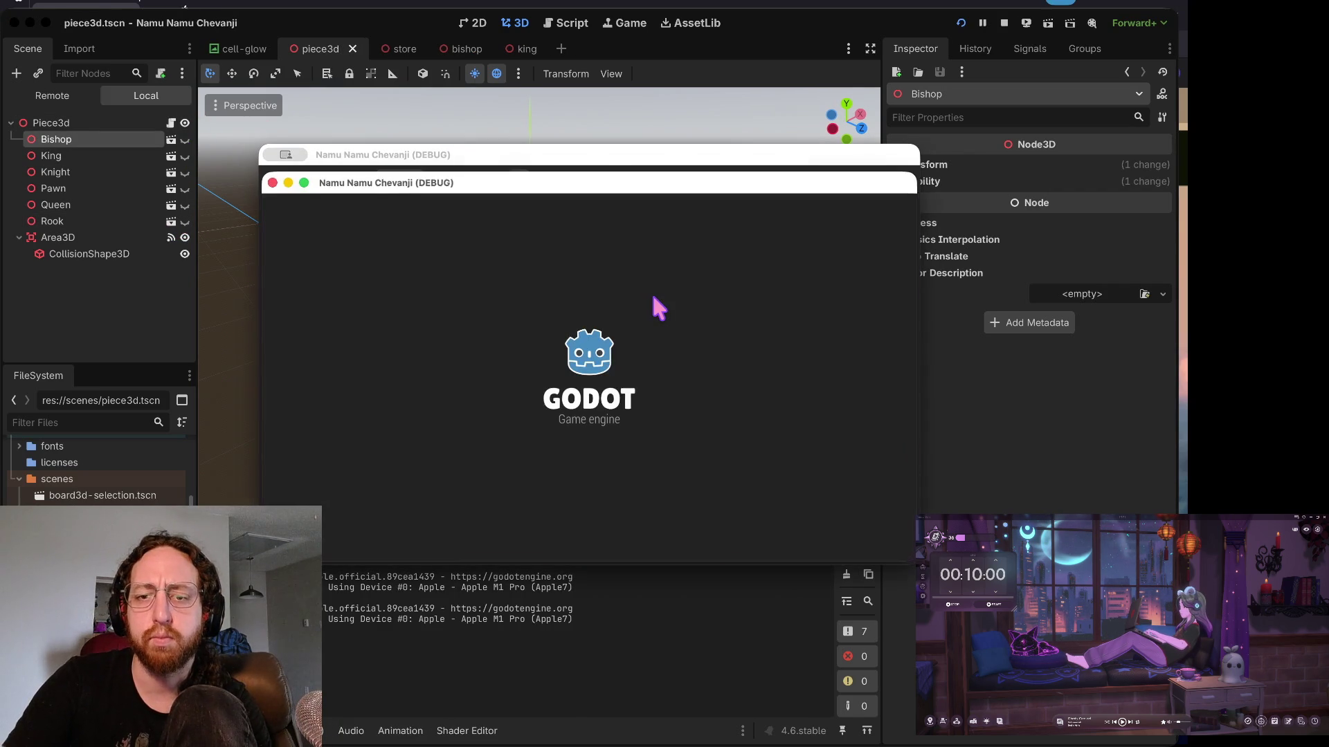
- Log in with username 'b', leave the store for the chess board, then stop the game
text(b)
click(587, 472)
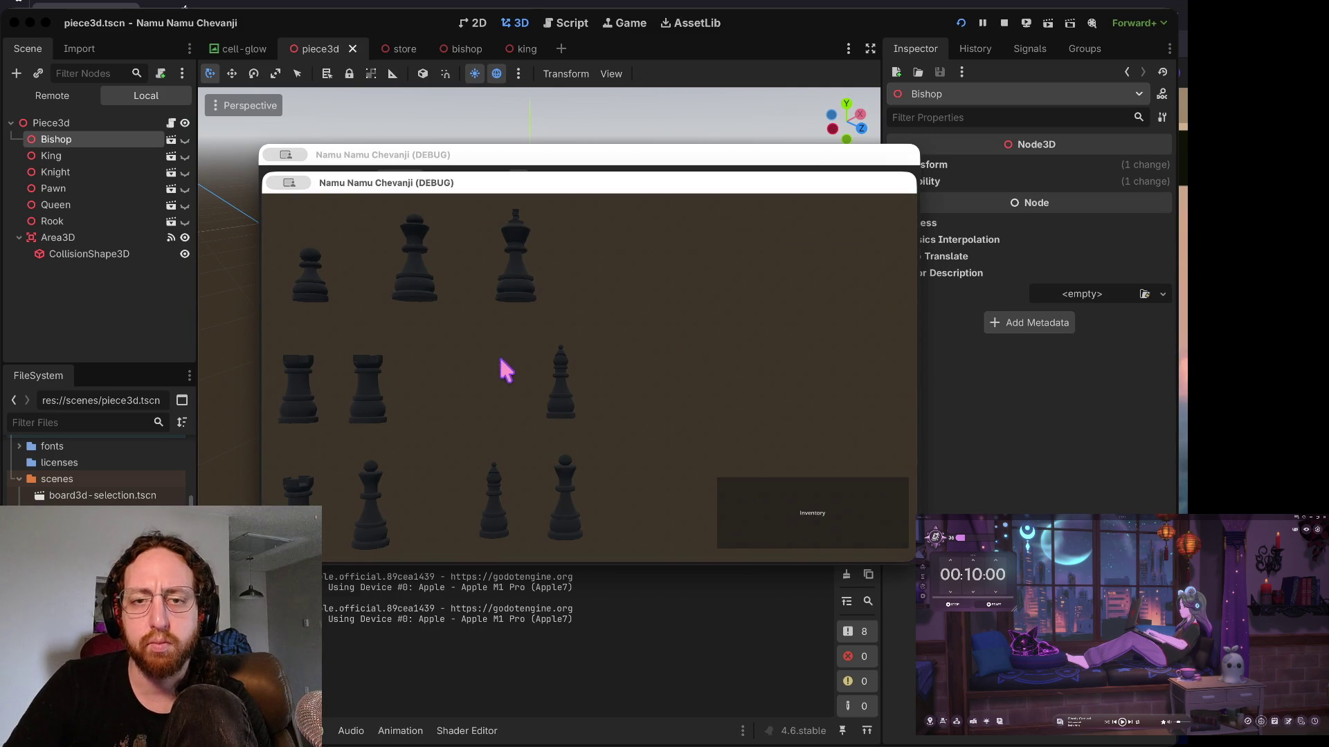
click(818, 524)
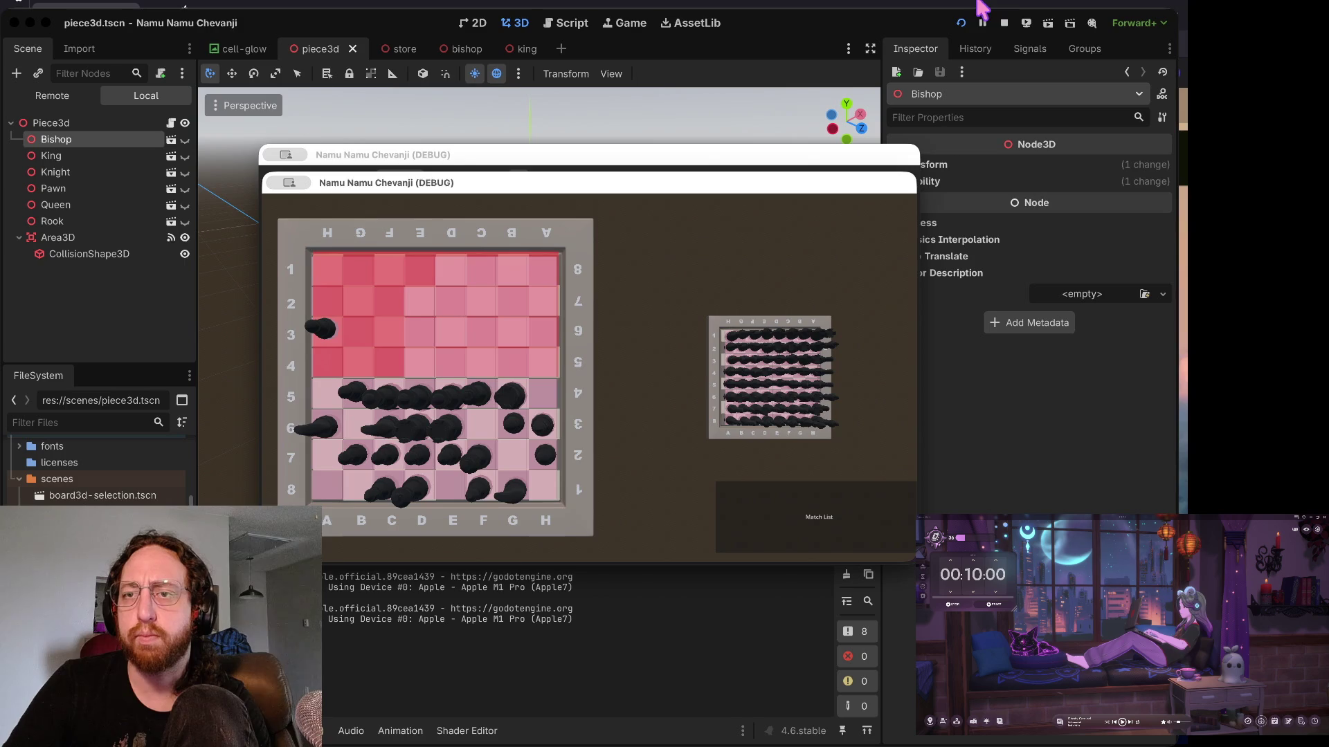
click(1005, 23)
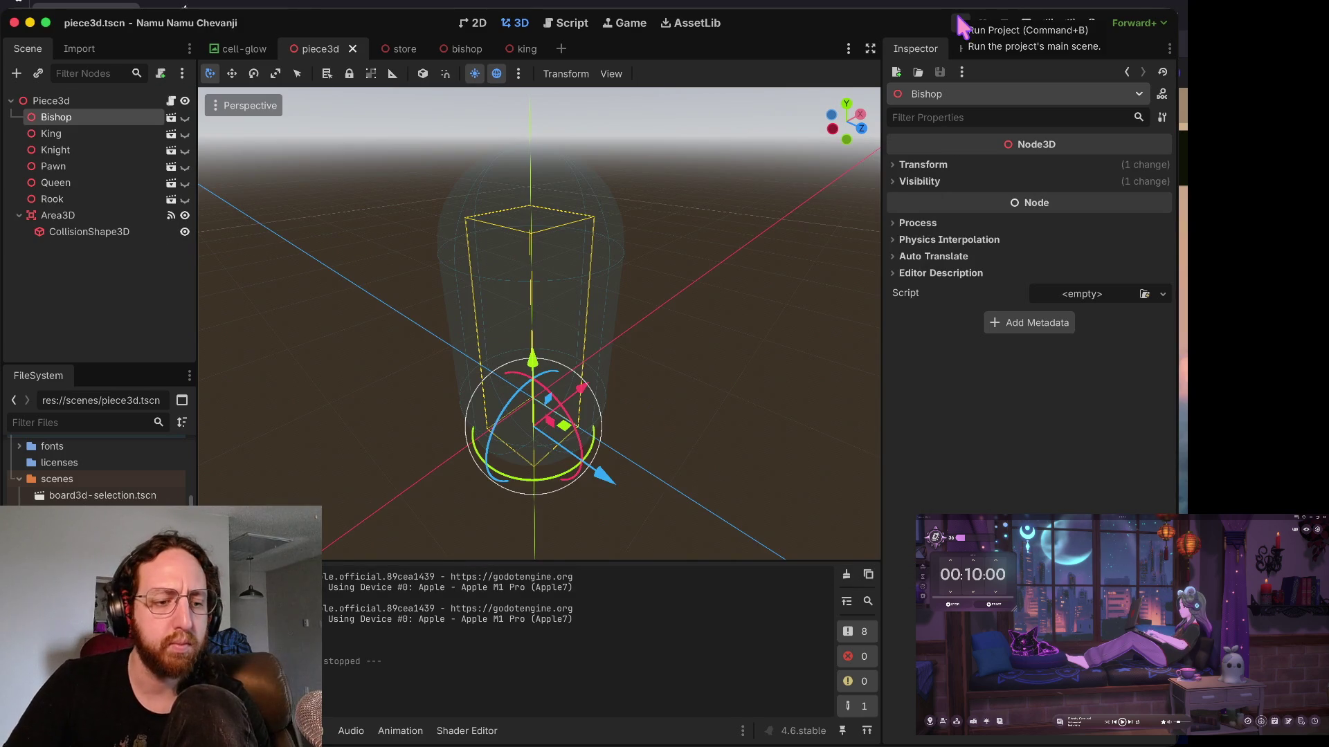
click(959, 19)
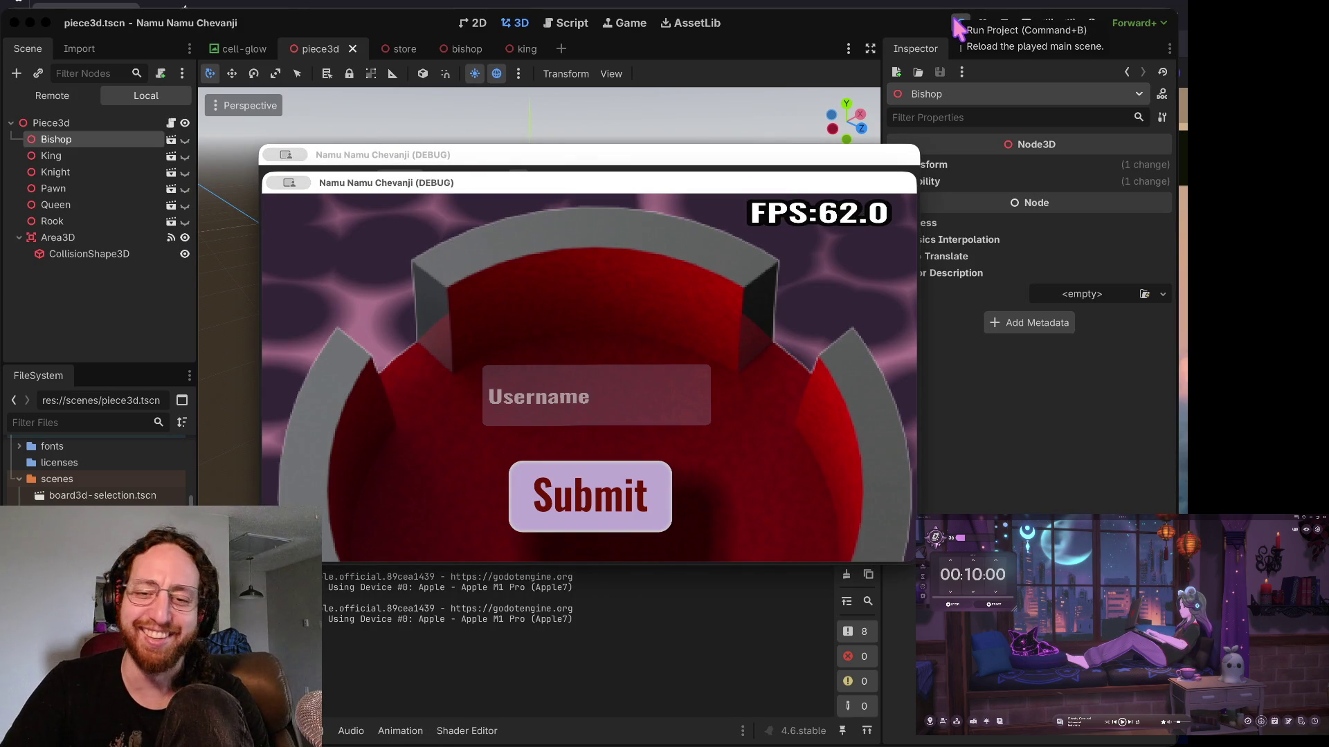
click(613, 384)
text(e)
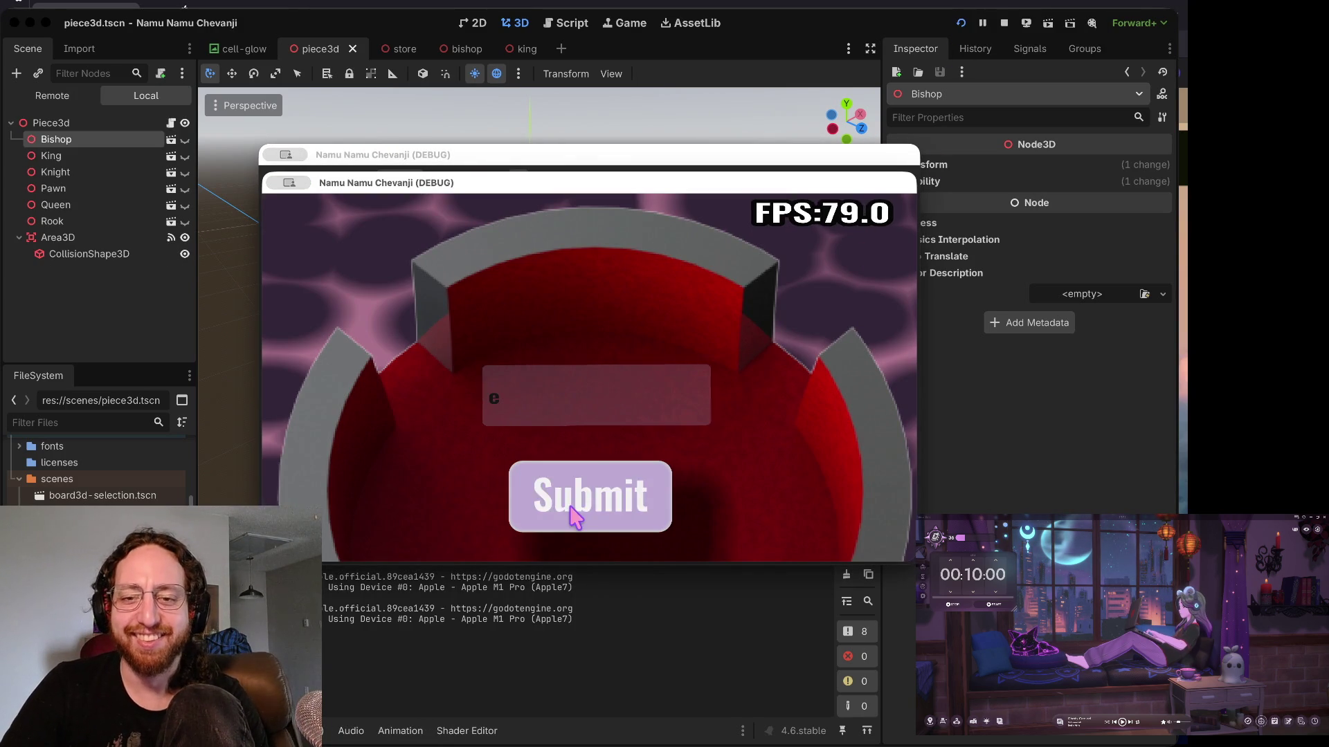
click(572, 511)
click(433, 388)
click(422, 460)
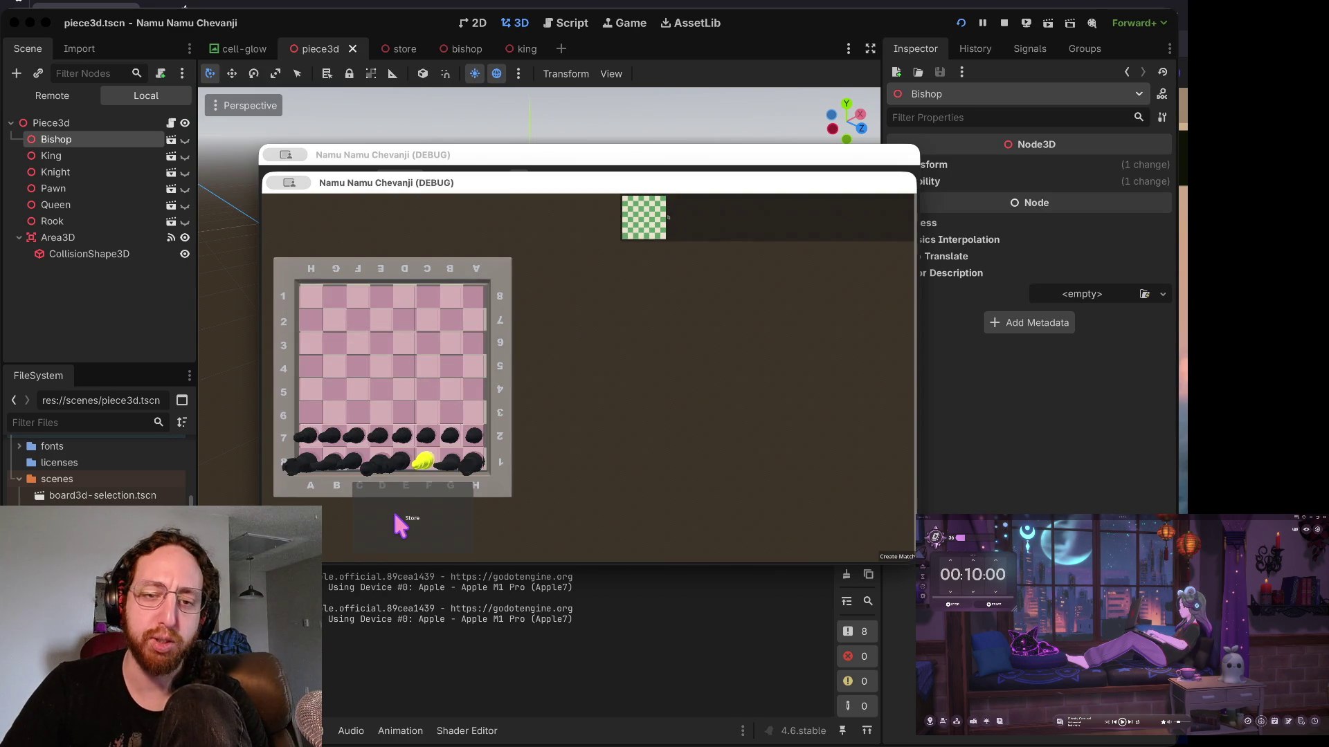
click(395, 516)
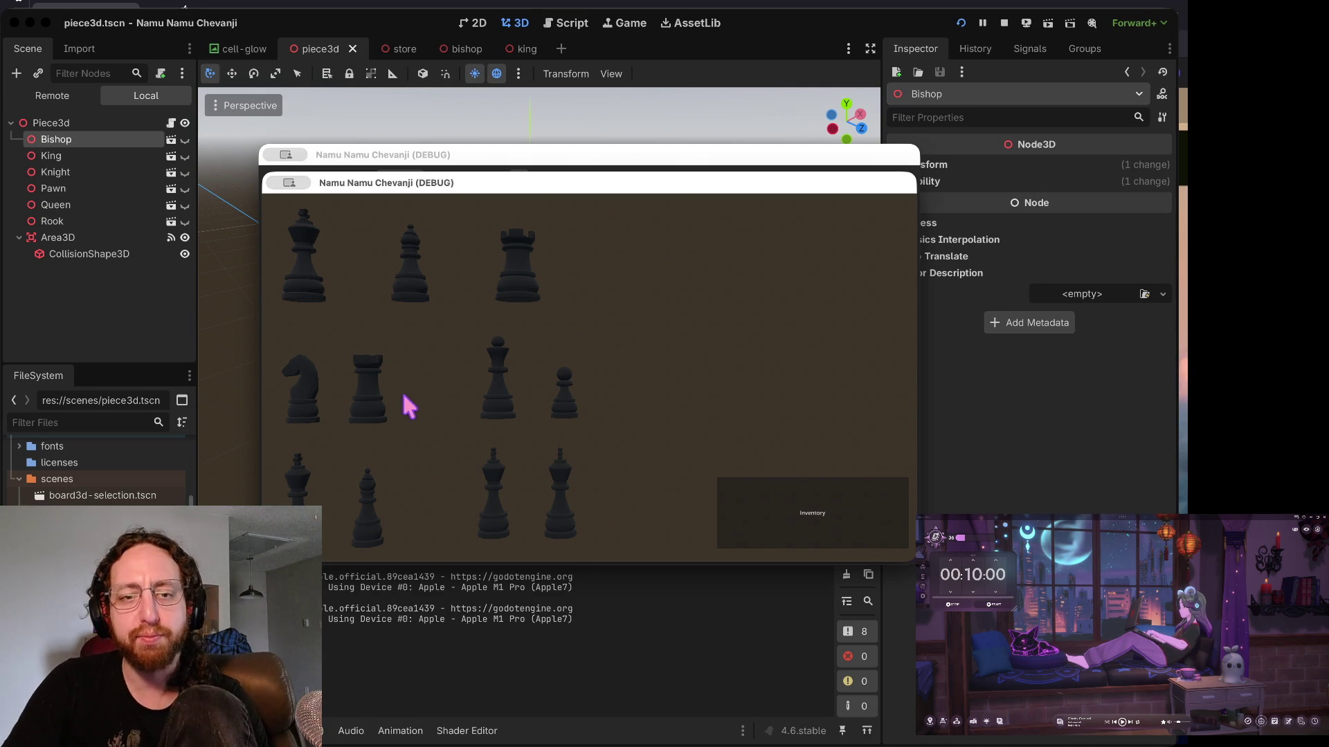
click(378, 415)
click(803, 537)
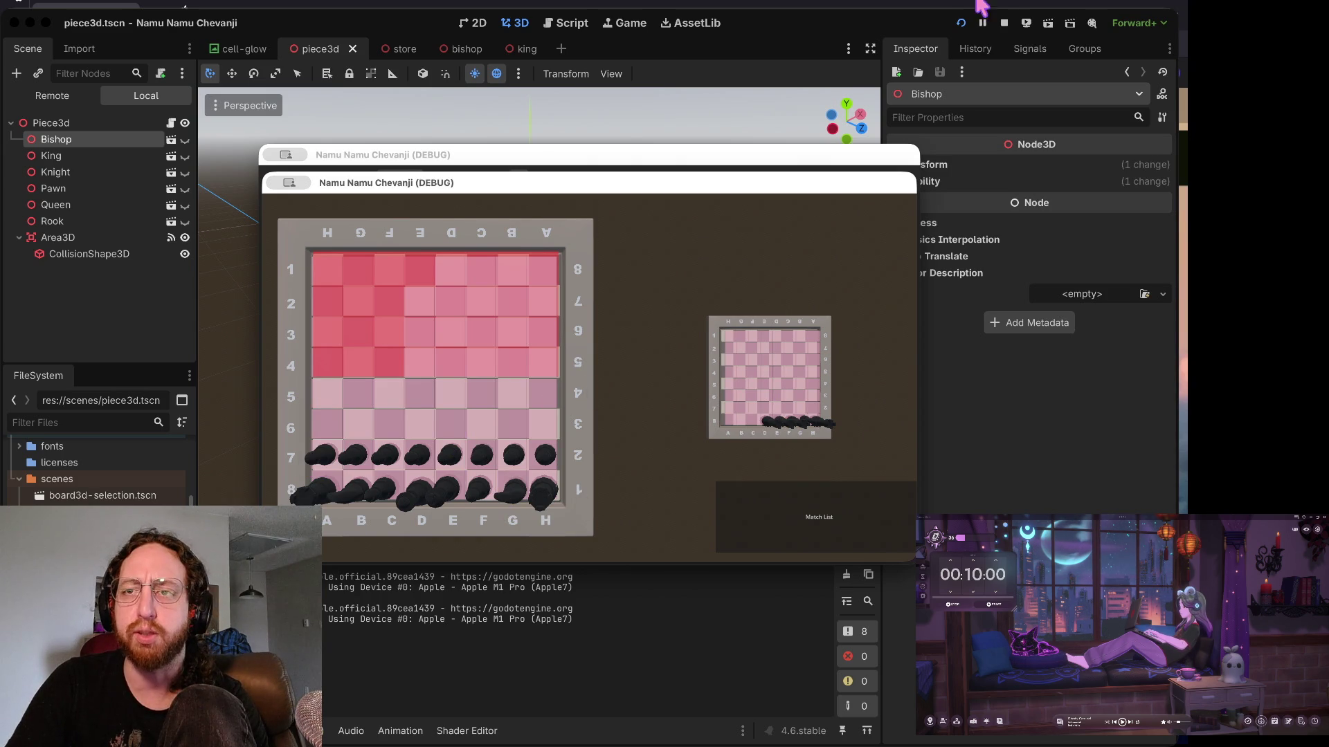
click(996, 21)
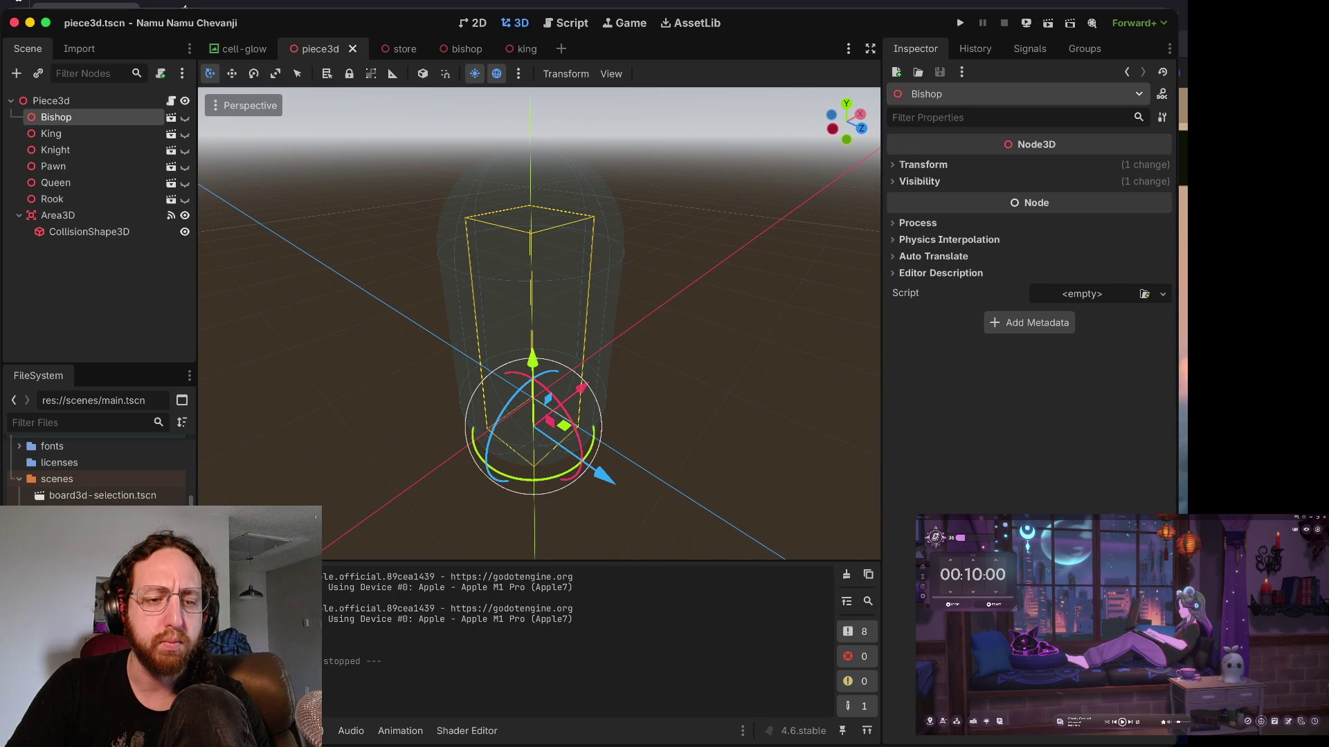
scroll(97, 471, down, 3)
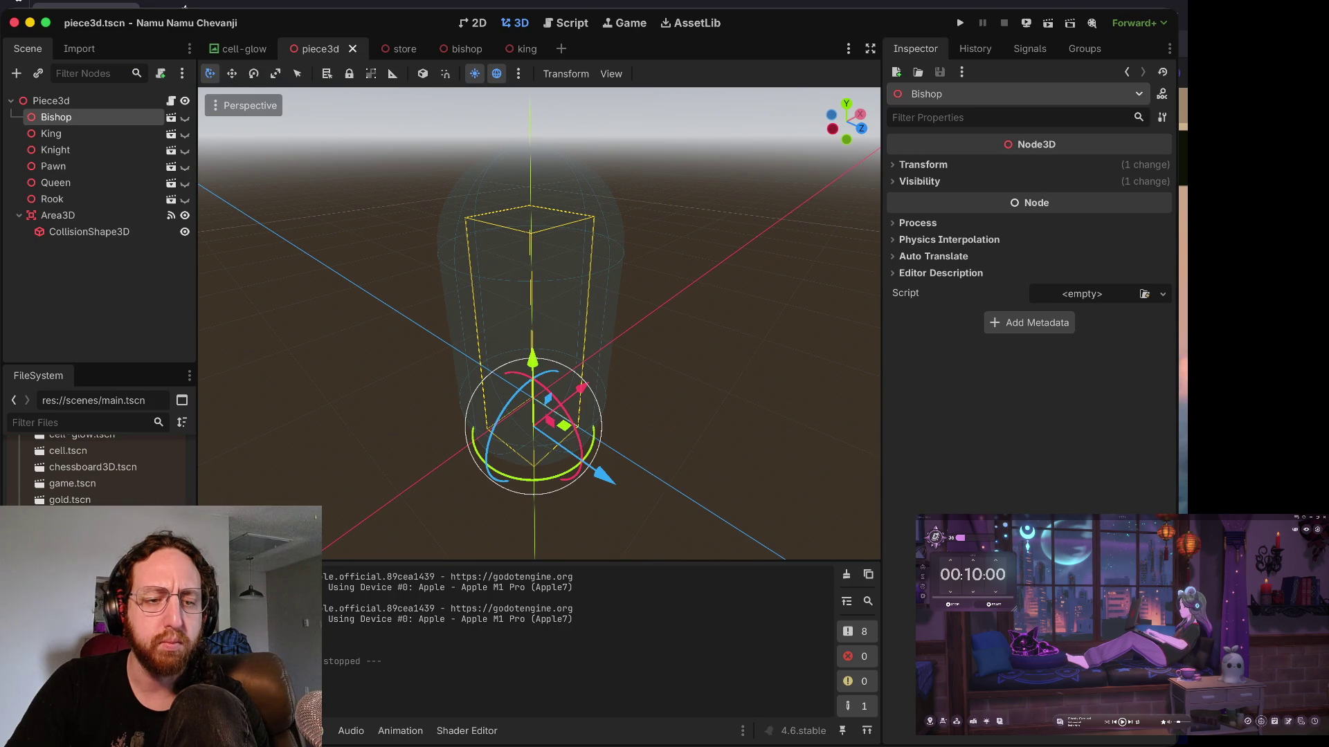
scroll(97, 471, down, 5)
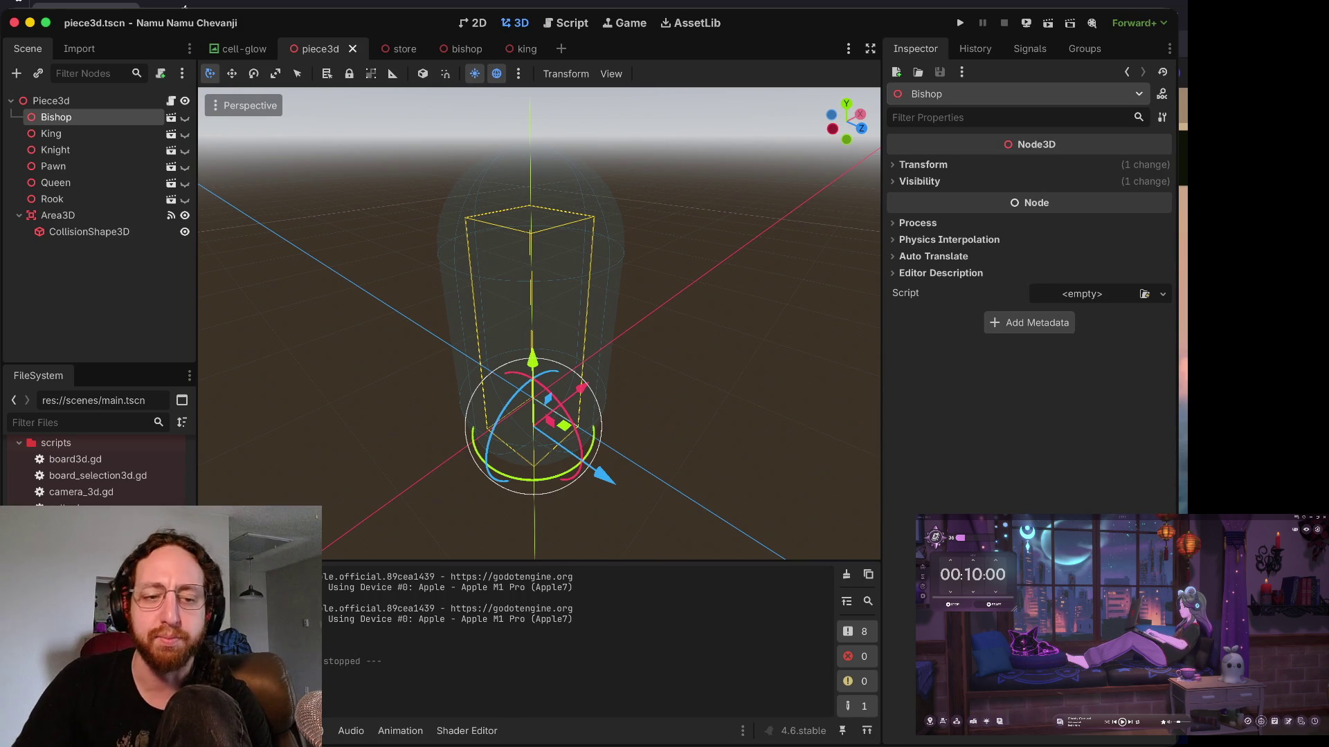
scroll(97, 470, down, 3)
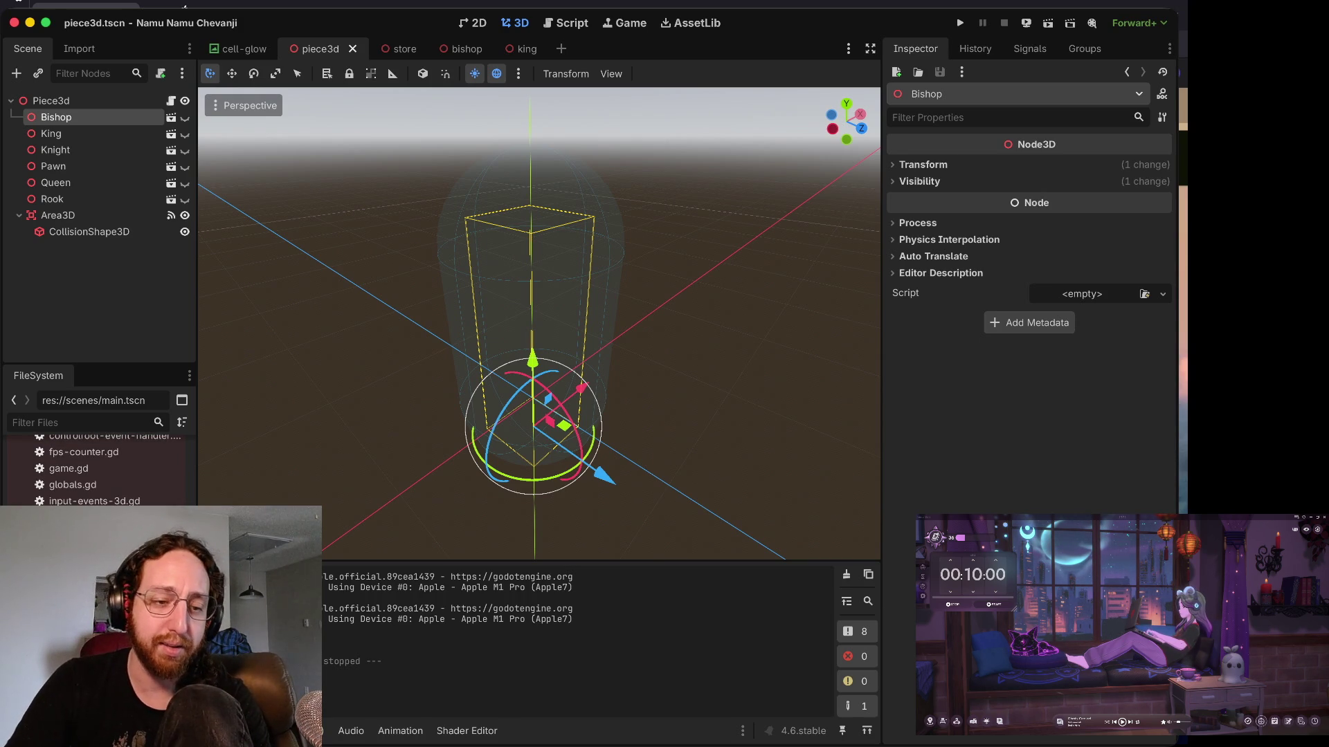
scroll(97, 470, up, 3)
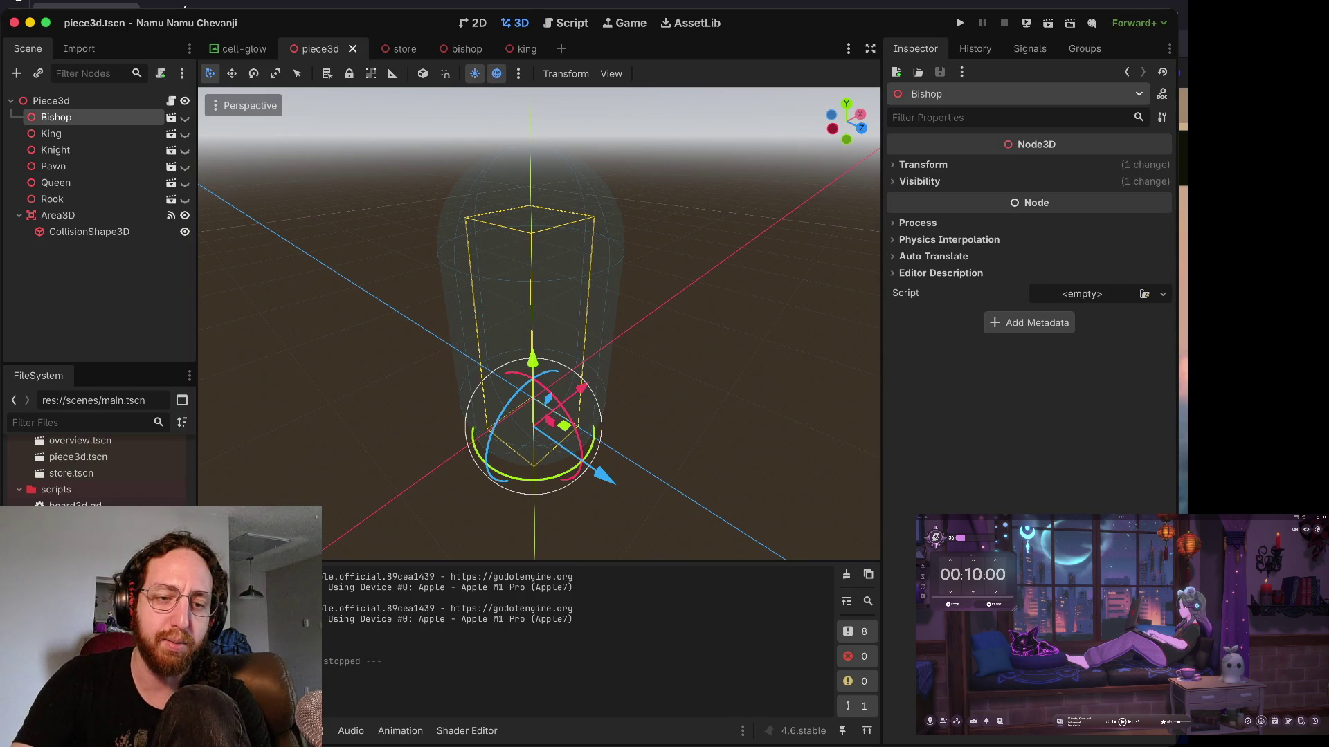
scroll(97, 471, down, 1)
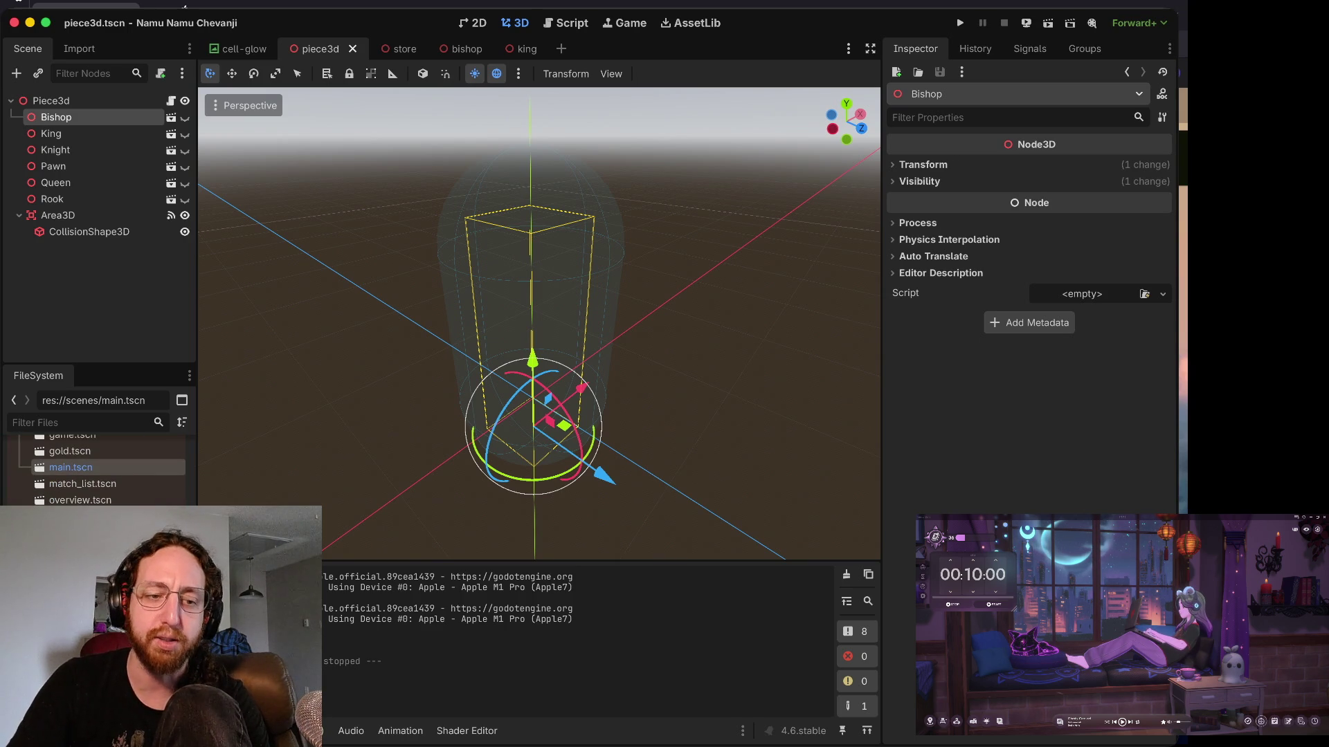
scroll(97, 471, down, 3)
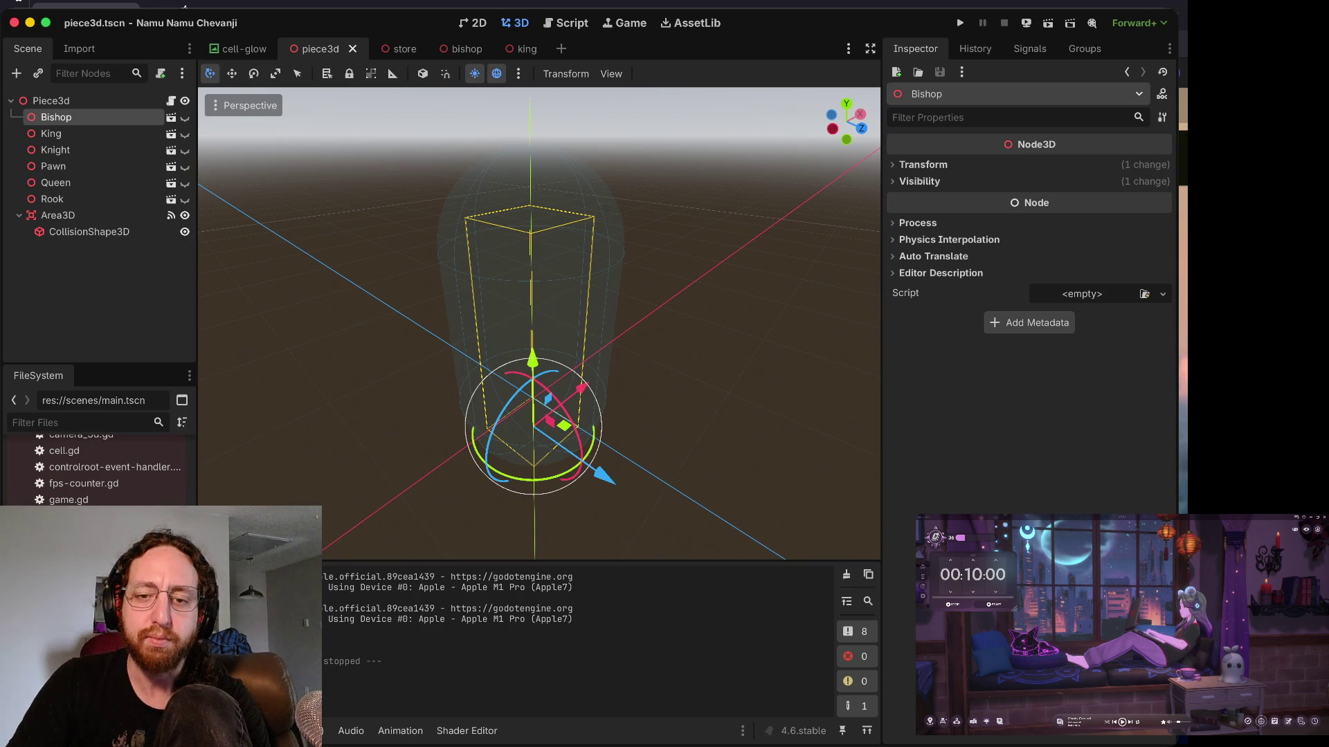
scroll(97, 477, up, 3)
scroll(97, 478, down, 2)
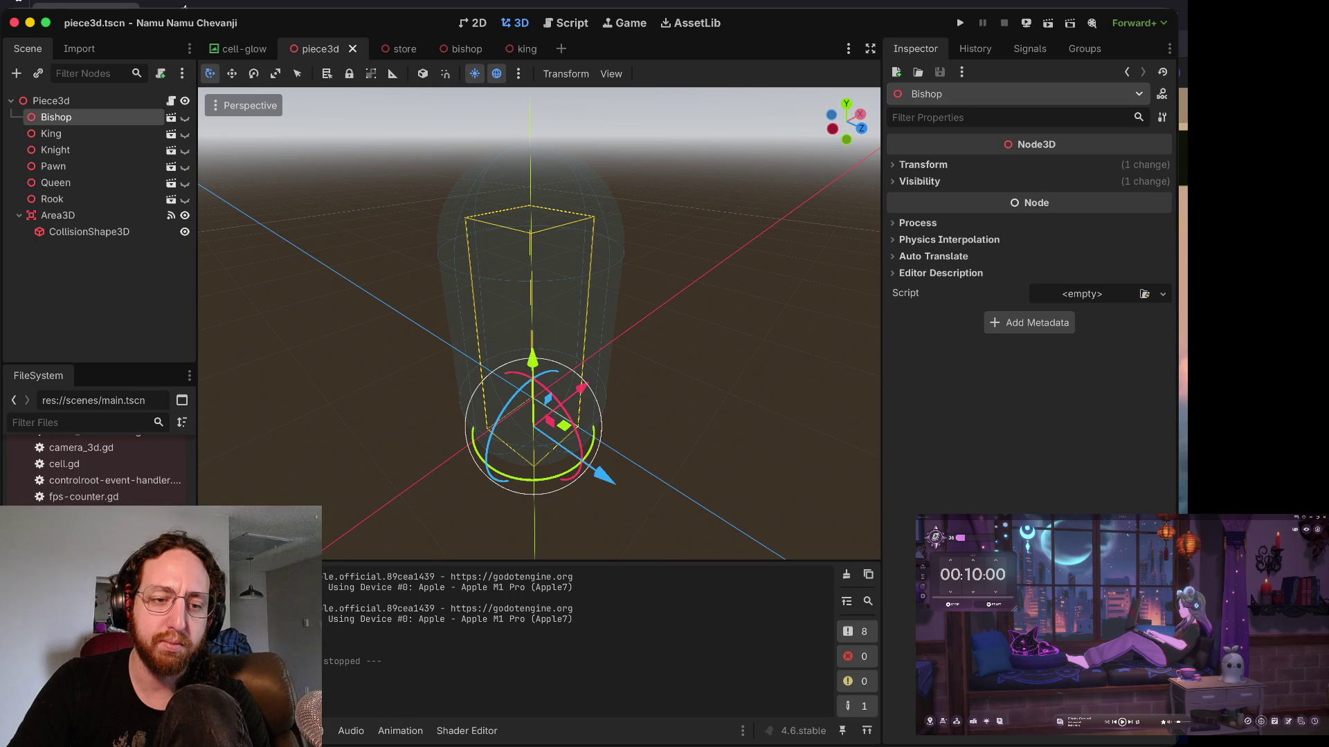
scroll(97, 470, down, 4)
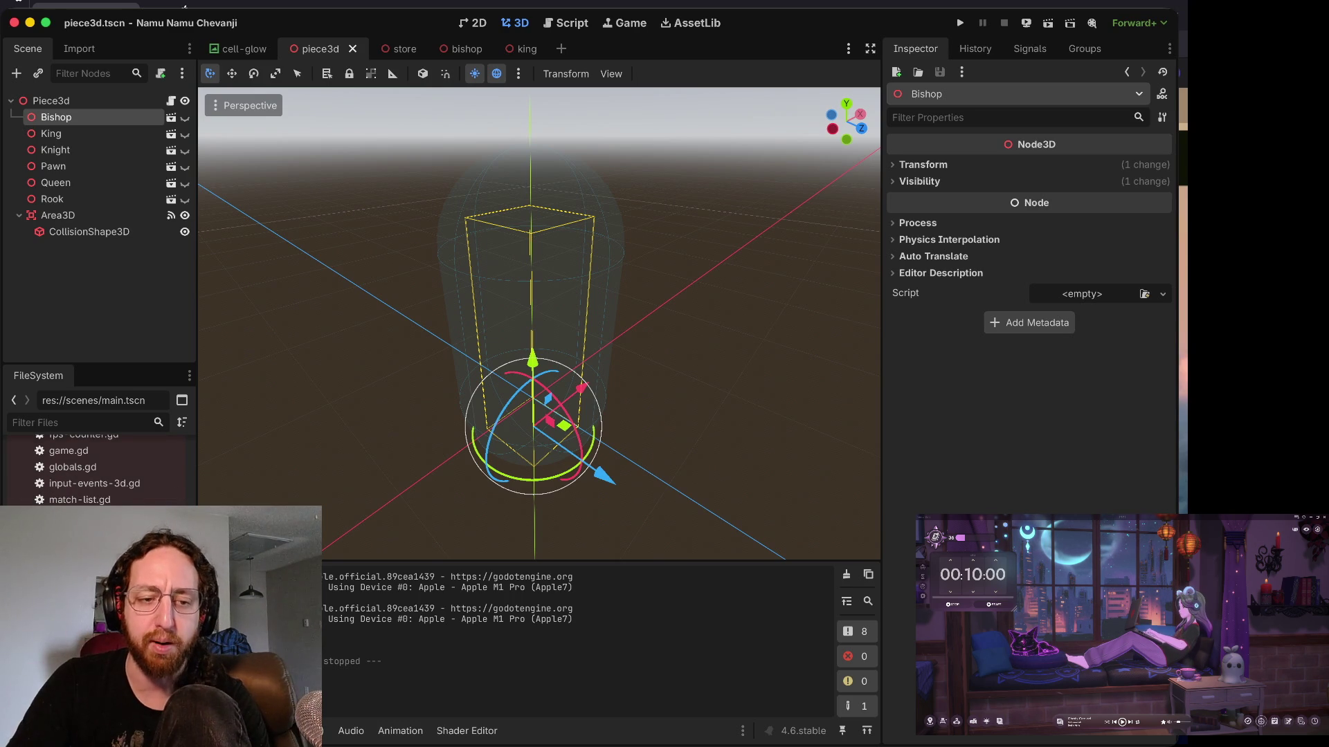
scroll(97, 471, up, 3)
scroll(96, 470, up, 2)
scroll(97, 470, up, 1)
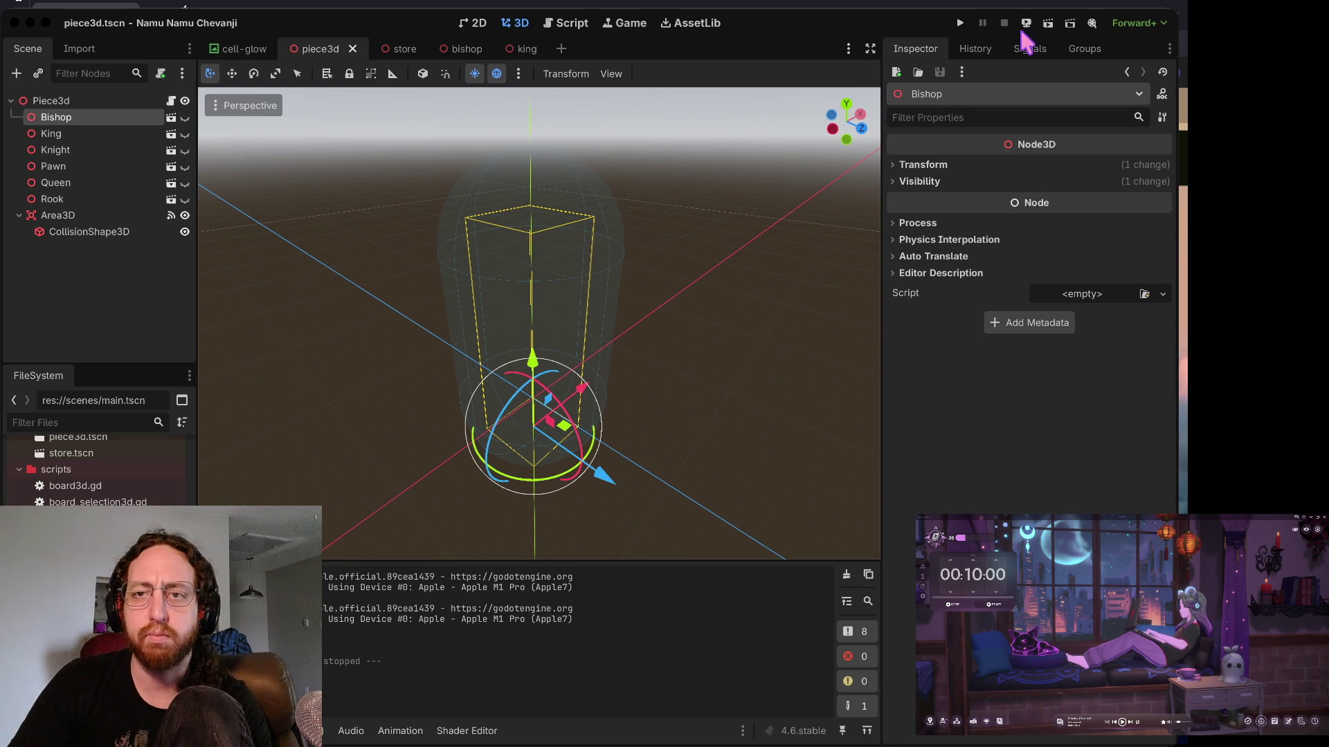
- Deselect the Bishop, browse the FileSystem dock, and open main.tscn in its own tab
click(656, 18)
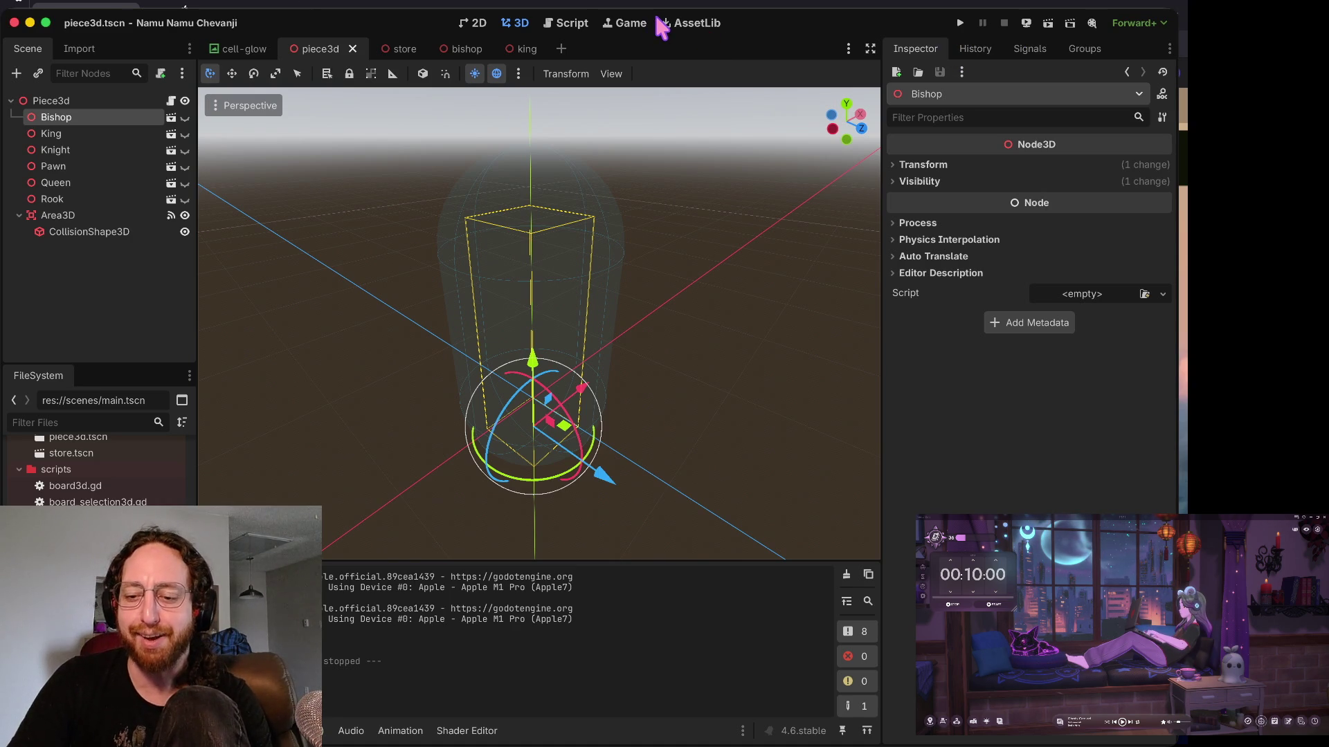
click(739, 292)
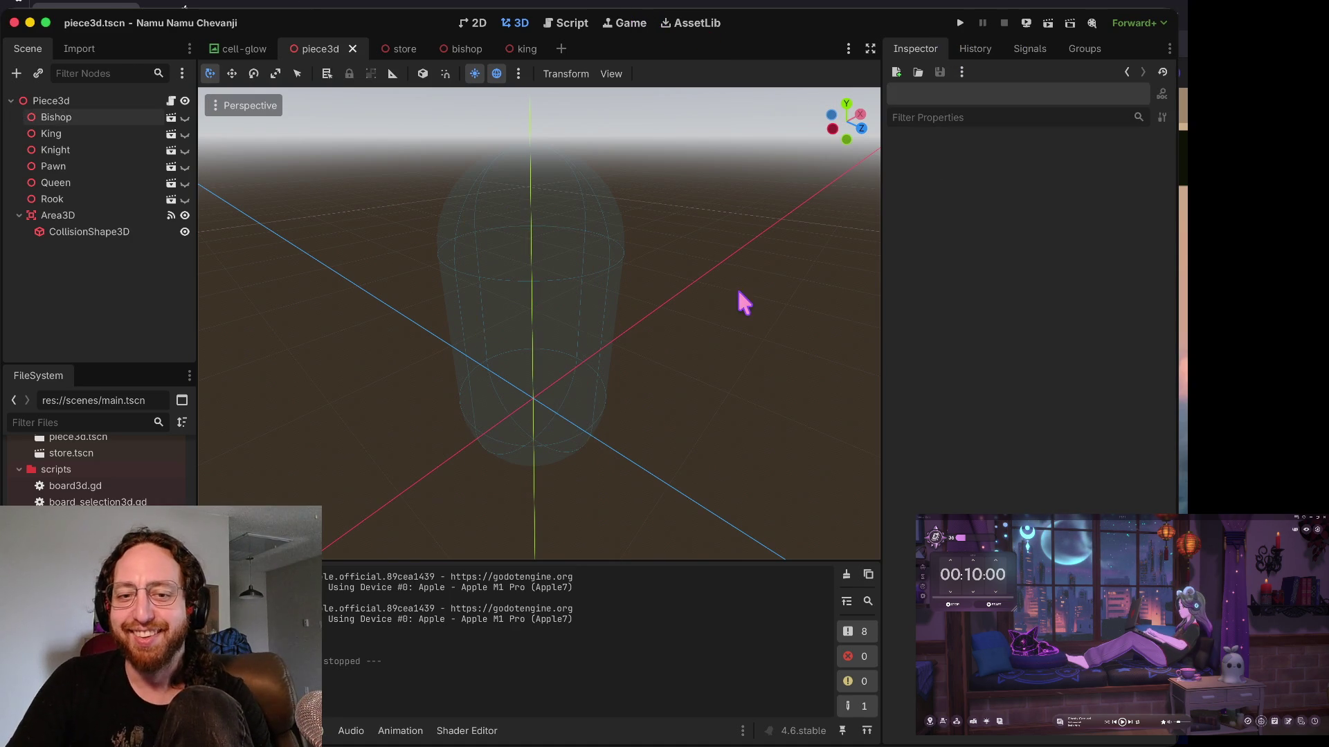
scroll(738, 291, down, 5)
scroll(688, 321, up, 5)
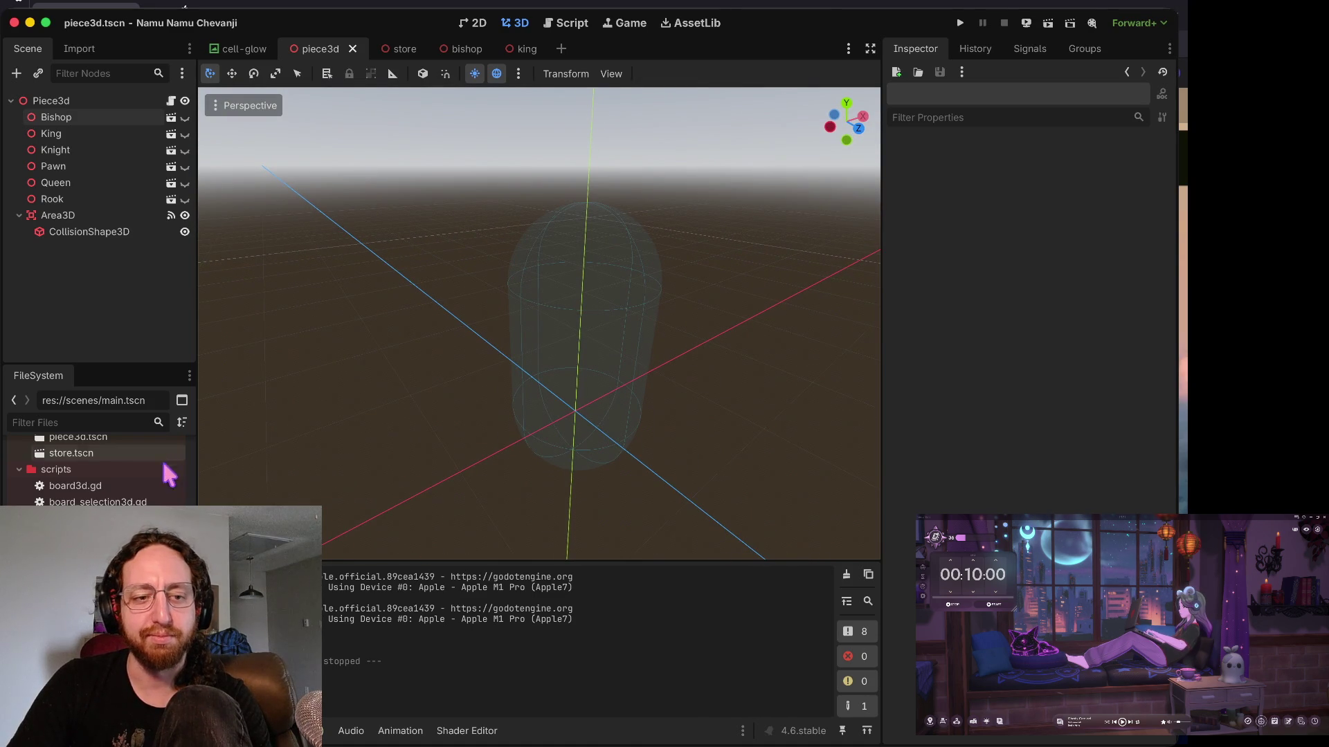
scroll(168, 474, down, 5)
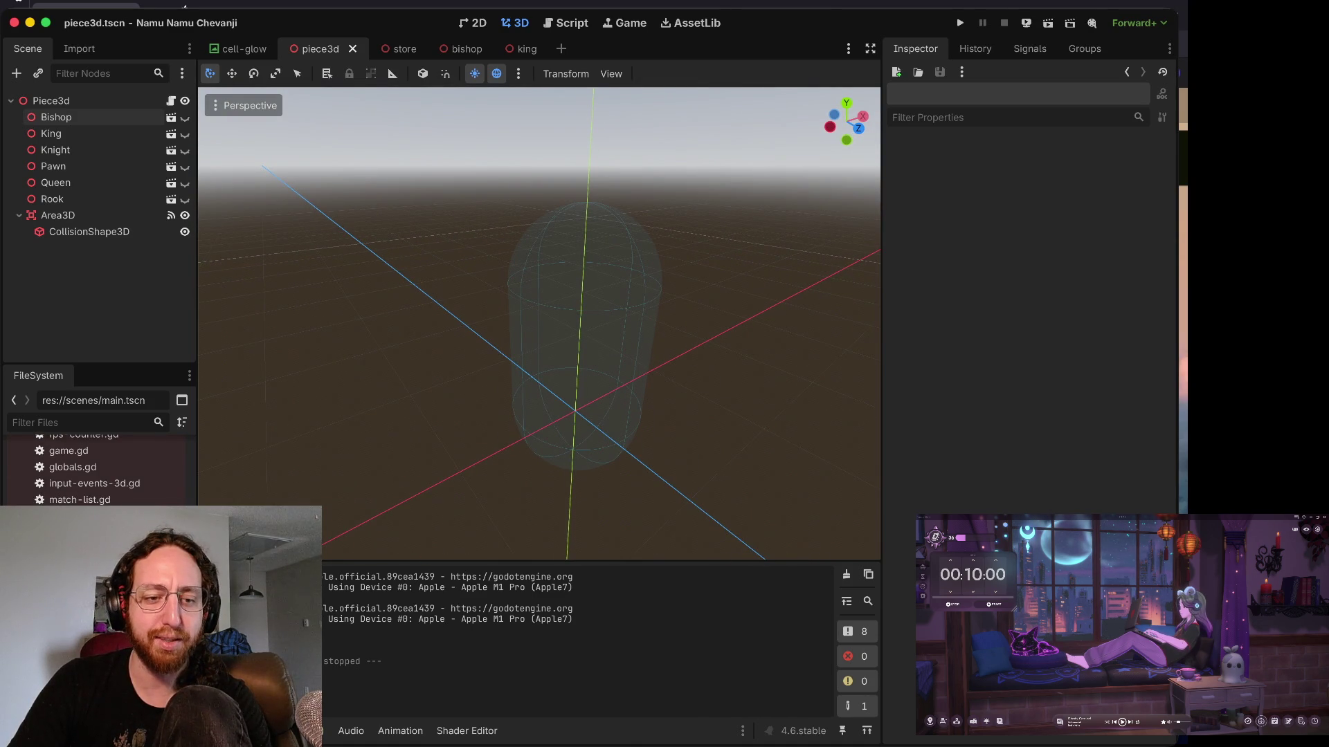
scroll(96, 471, up, 5)
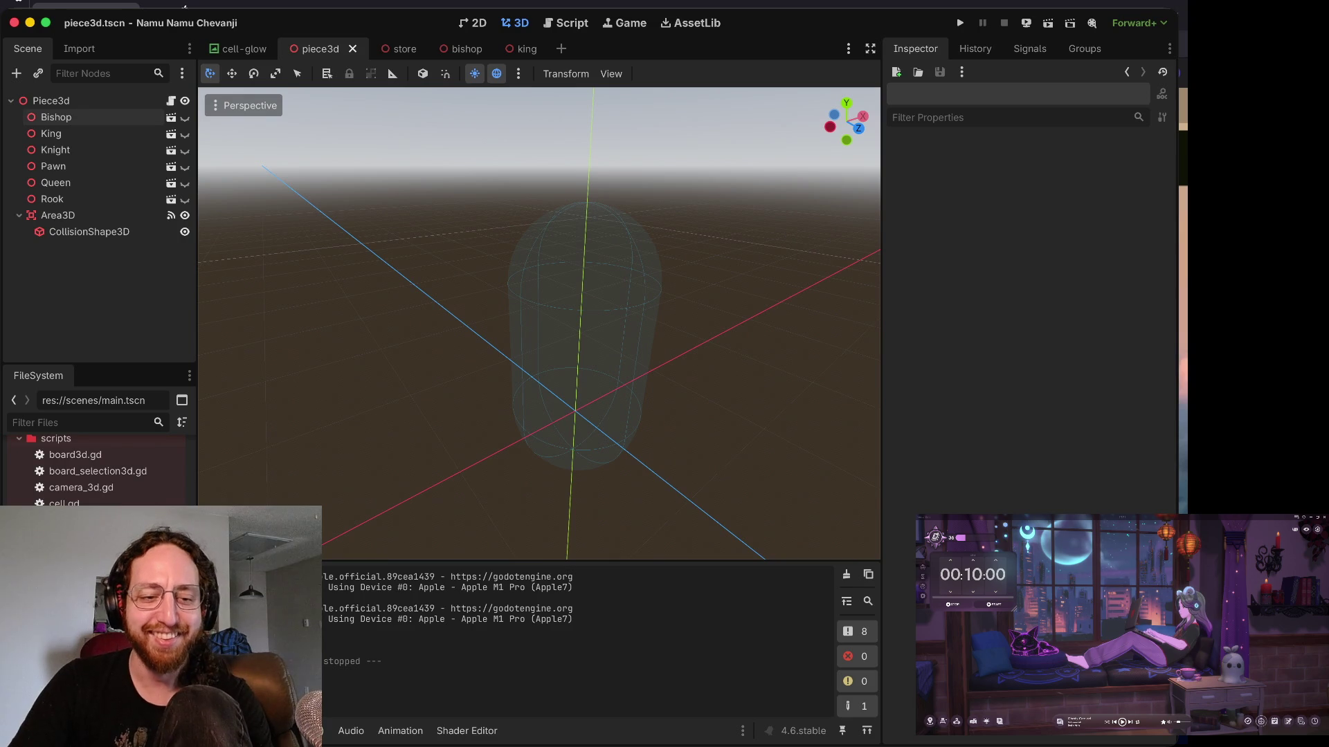
key(Down)
key(Down)
key(Down)
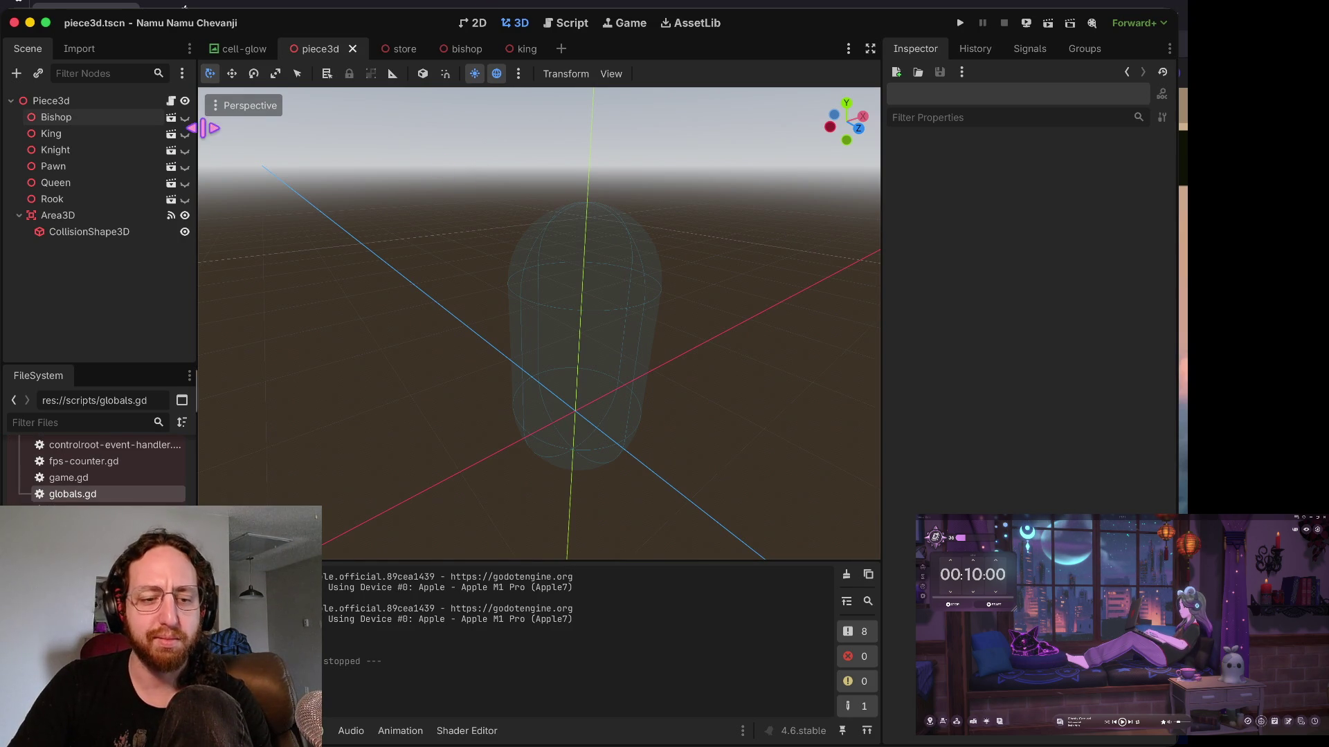
scroll(97, 471, up, 5)
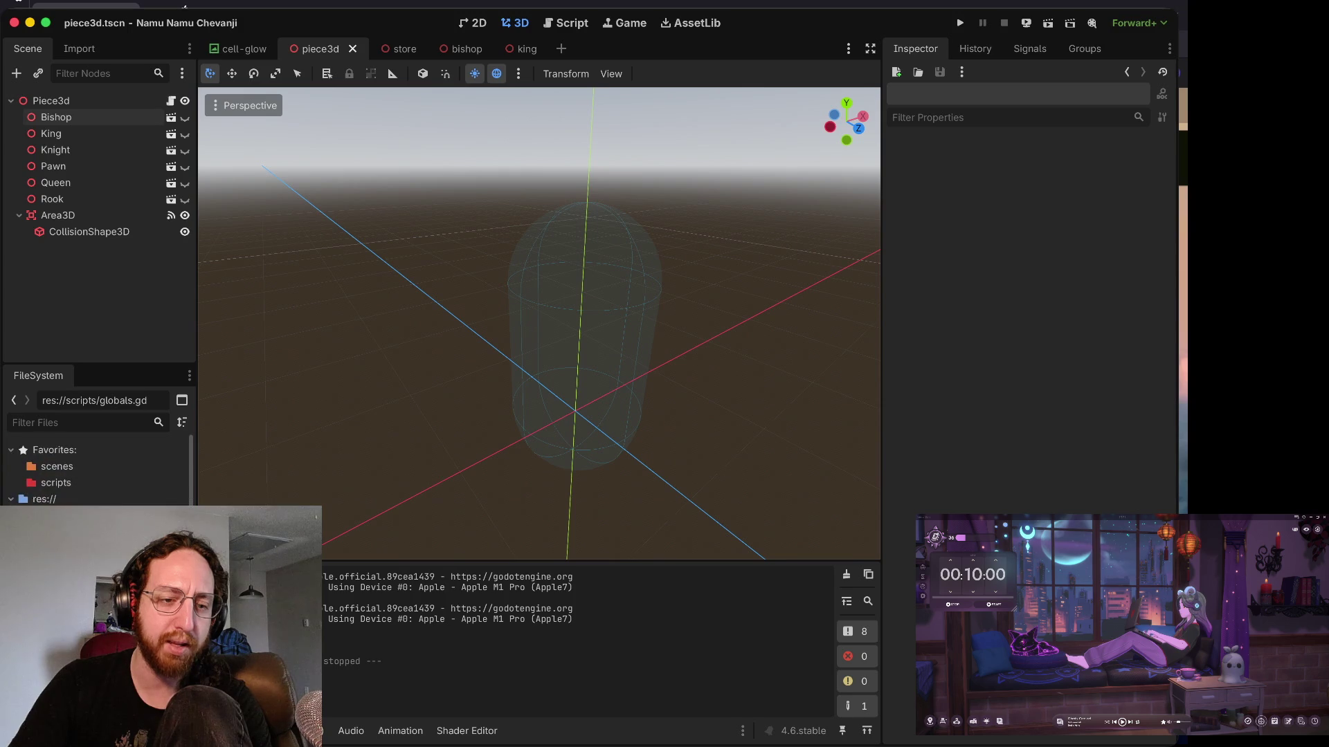
scroll(97, 471, down, 4)
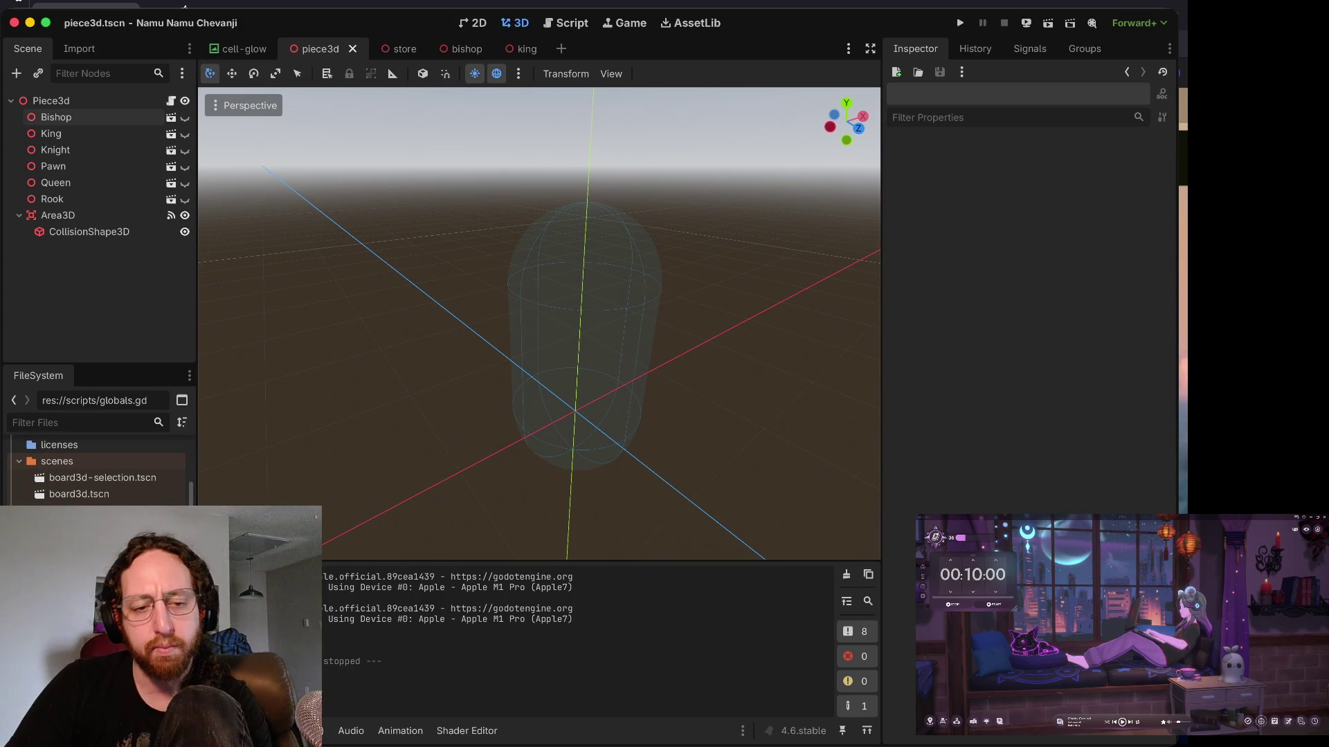
key(ctrl+shift+t)
scroll(97, 471, down, 4)
scroll(97, 470, down, 3)
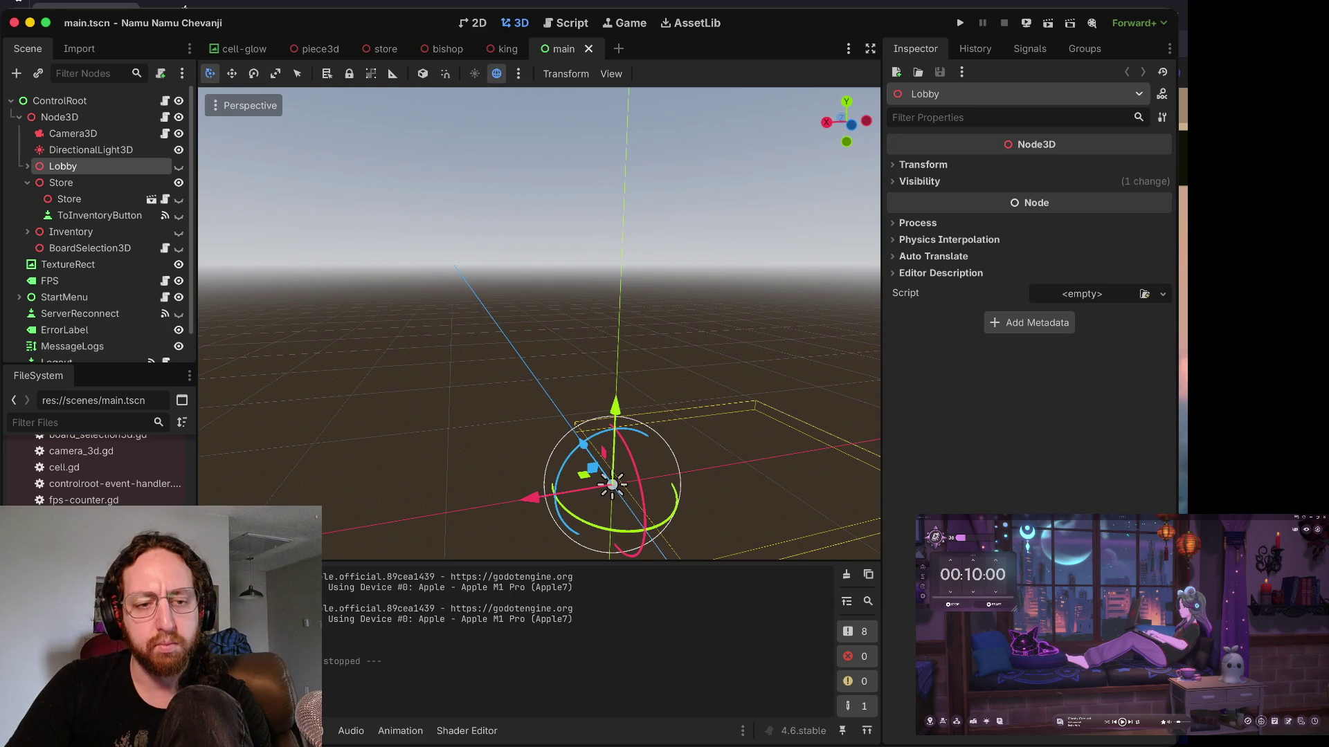
scroll(97, 470, up, 3)
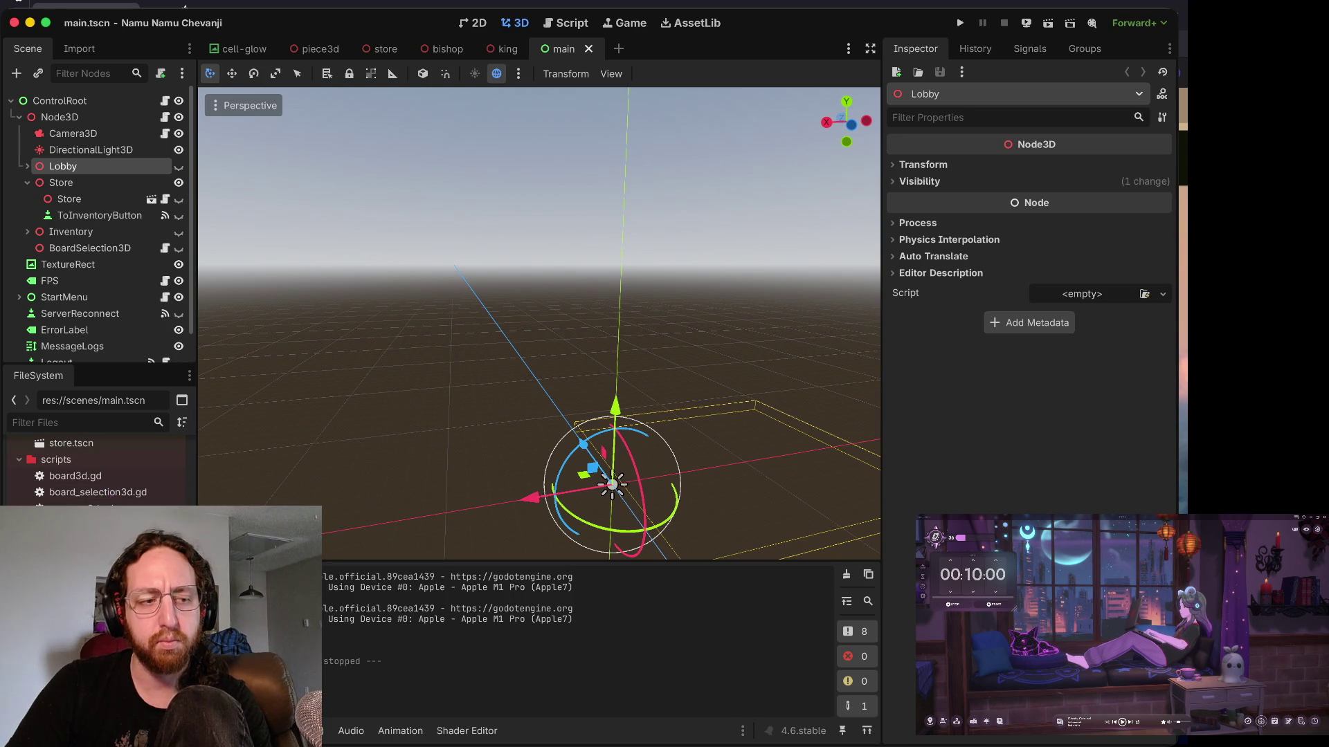
scroll(97, 470, down, 2)
scroll(97, 471, down, 3)
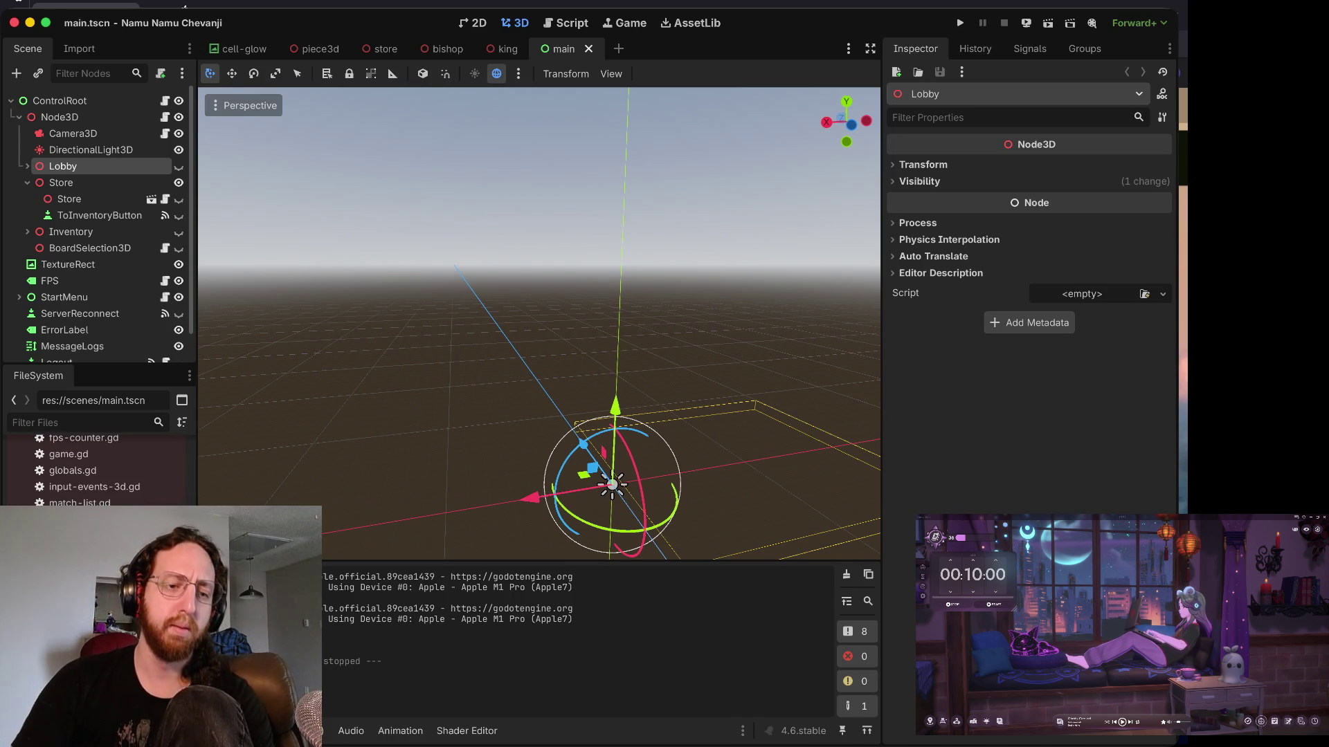
scroll(97, 471, down, 1)
scroll(96, 471, up, 5)
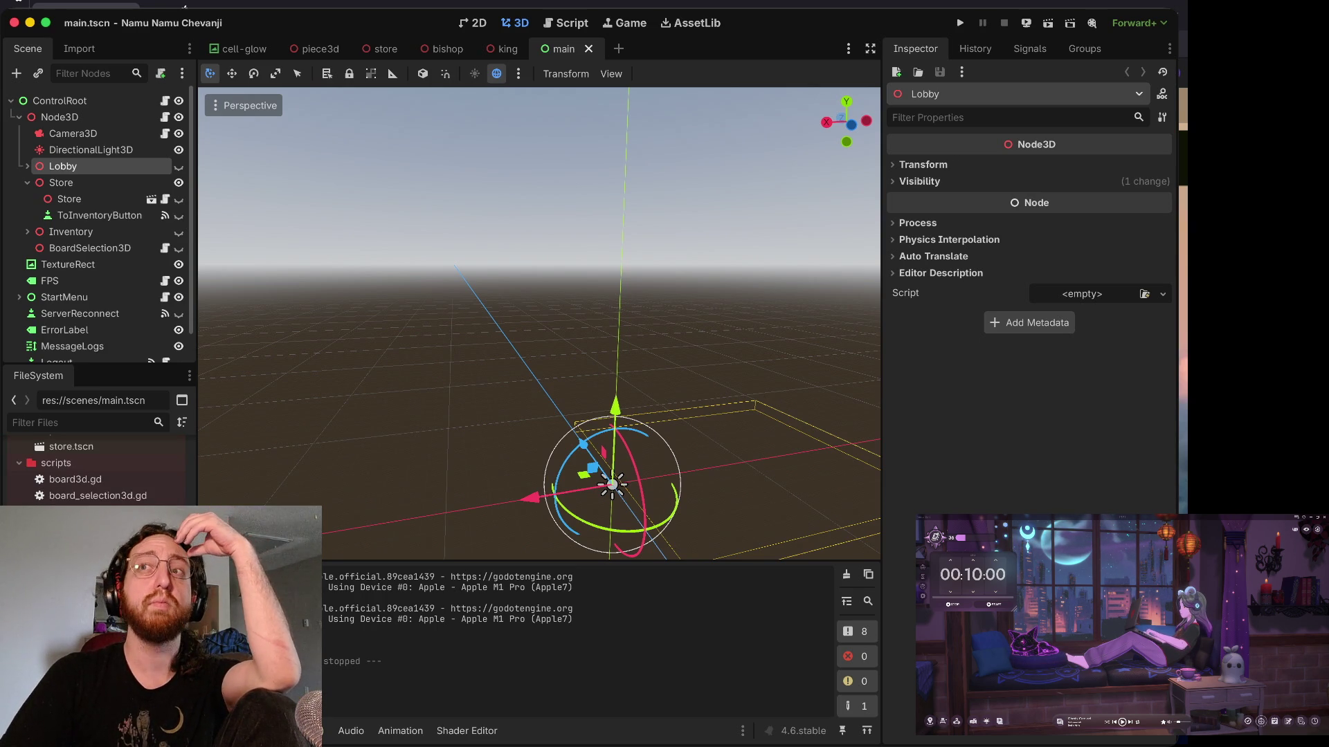
scroll(97, 471, up, 5)
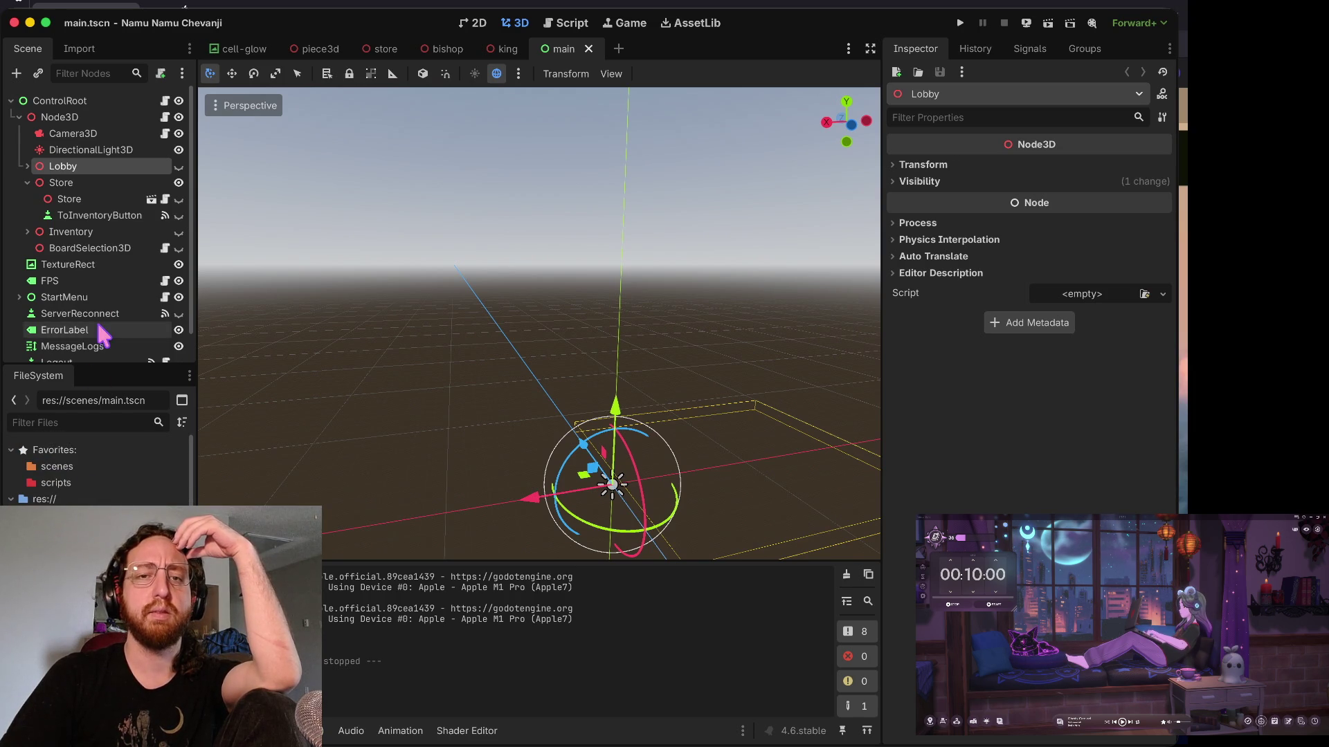
- Open input-events-3d.gd in the Script workspace with the caret on its changeBoard line 29
click(566, 23)
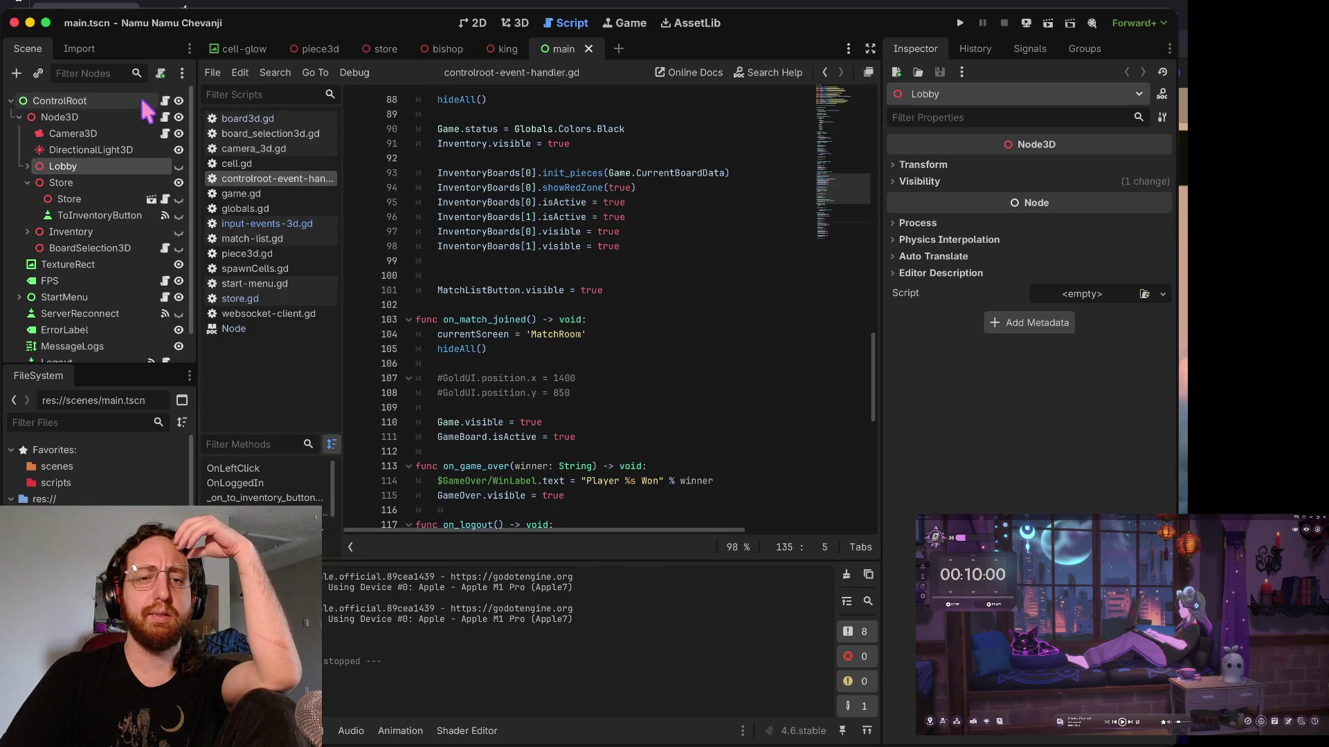
click(279, 226)
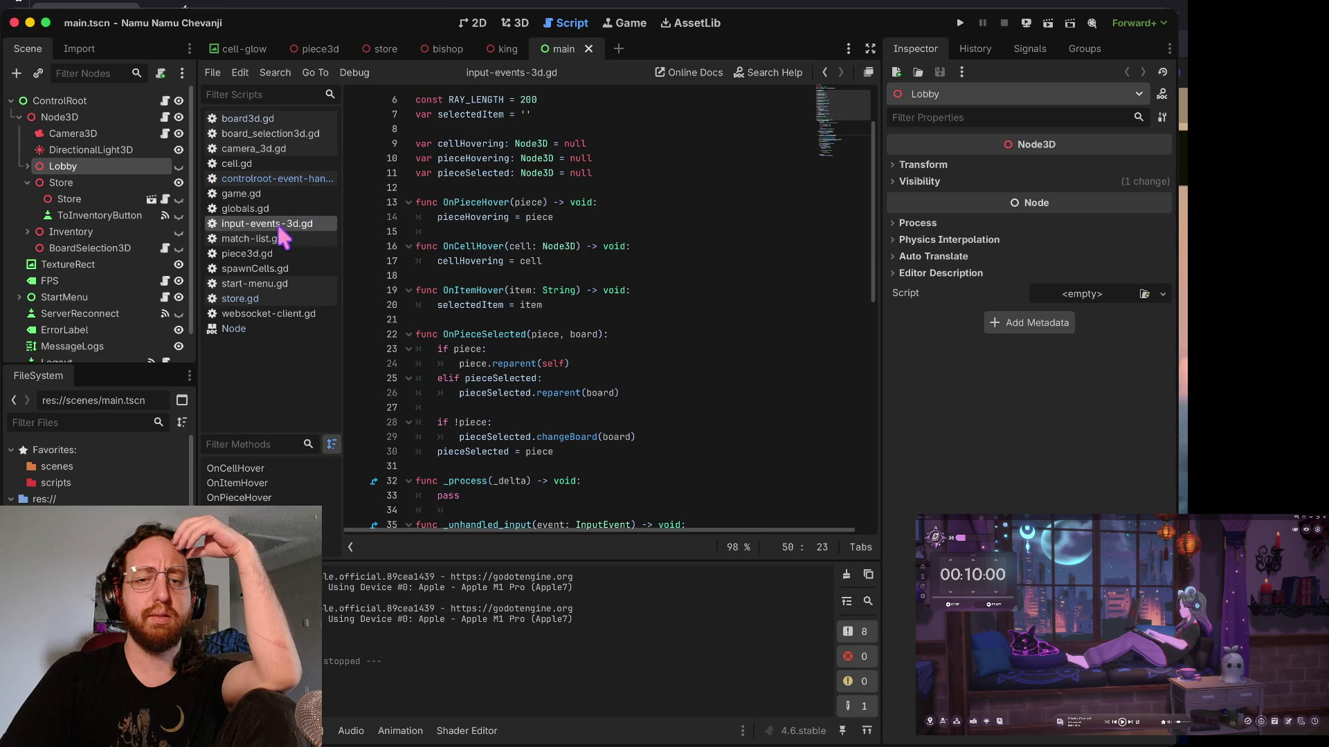
click(602, 263)
key(Up)
key(Up)
scroll(762, 355, down, 3)
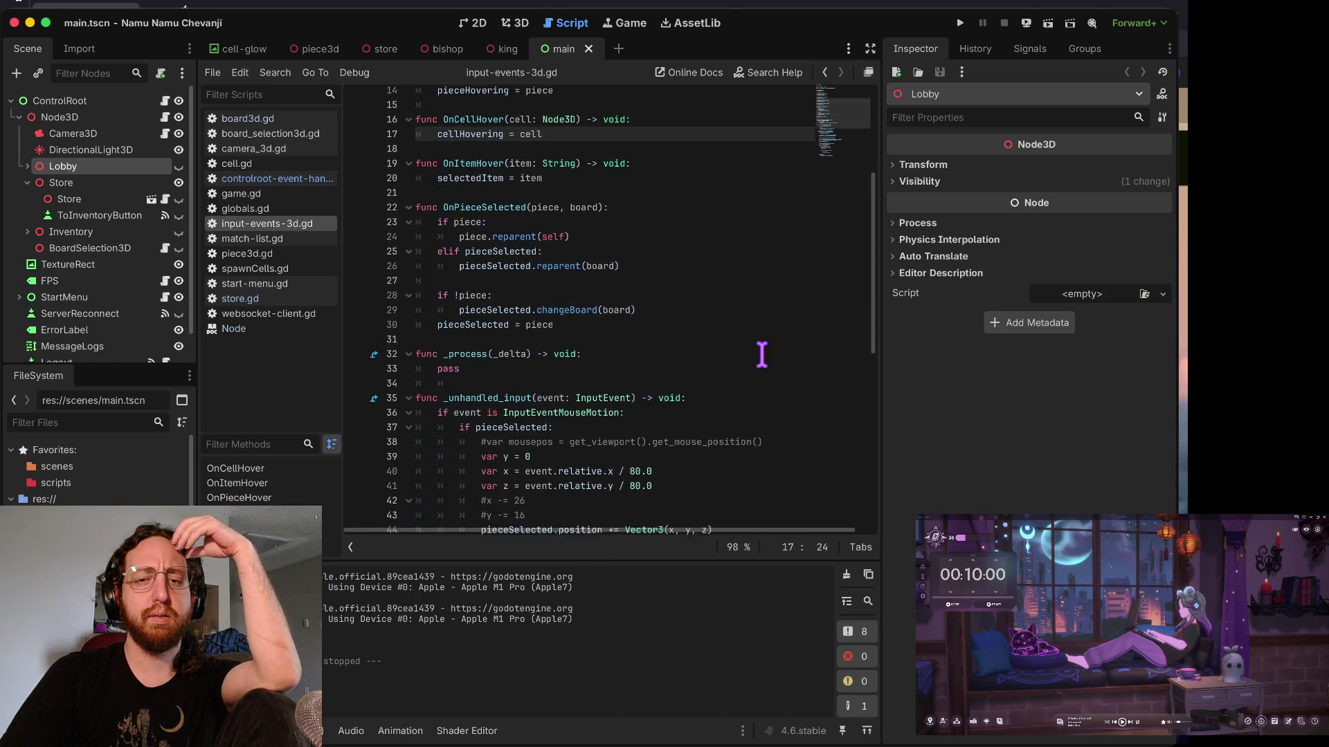
drag(460, 271, 565, 284)
click(590, 281)
- Scroll down input-events-3d.gd to the left_click raycast handler ending in ControlRoot.OnLeftClick(selectedItem)
scroll(483, 304, up, 3)
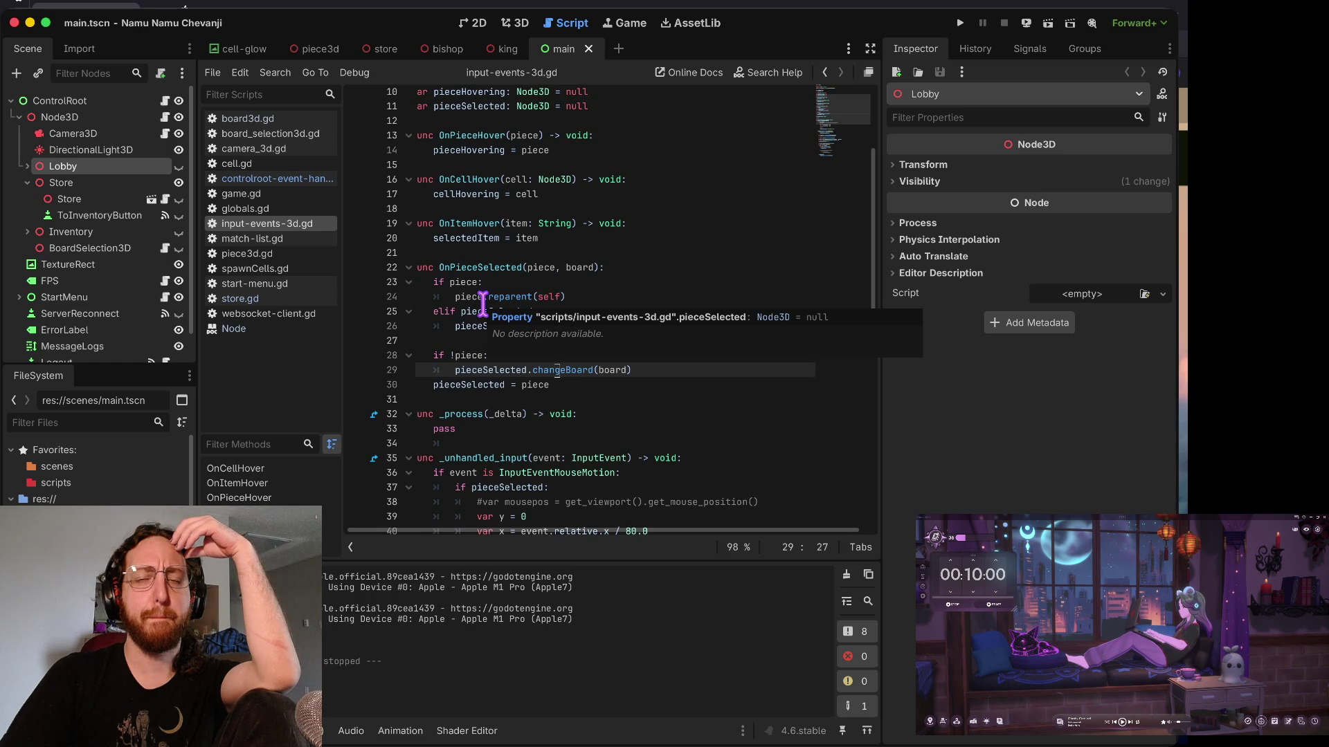
scroll(482, 305, up, 3)
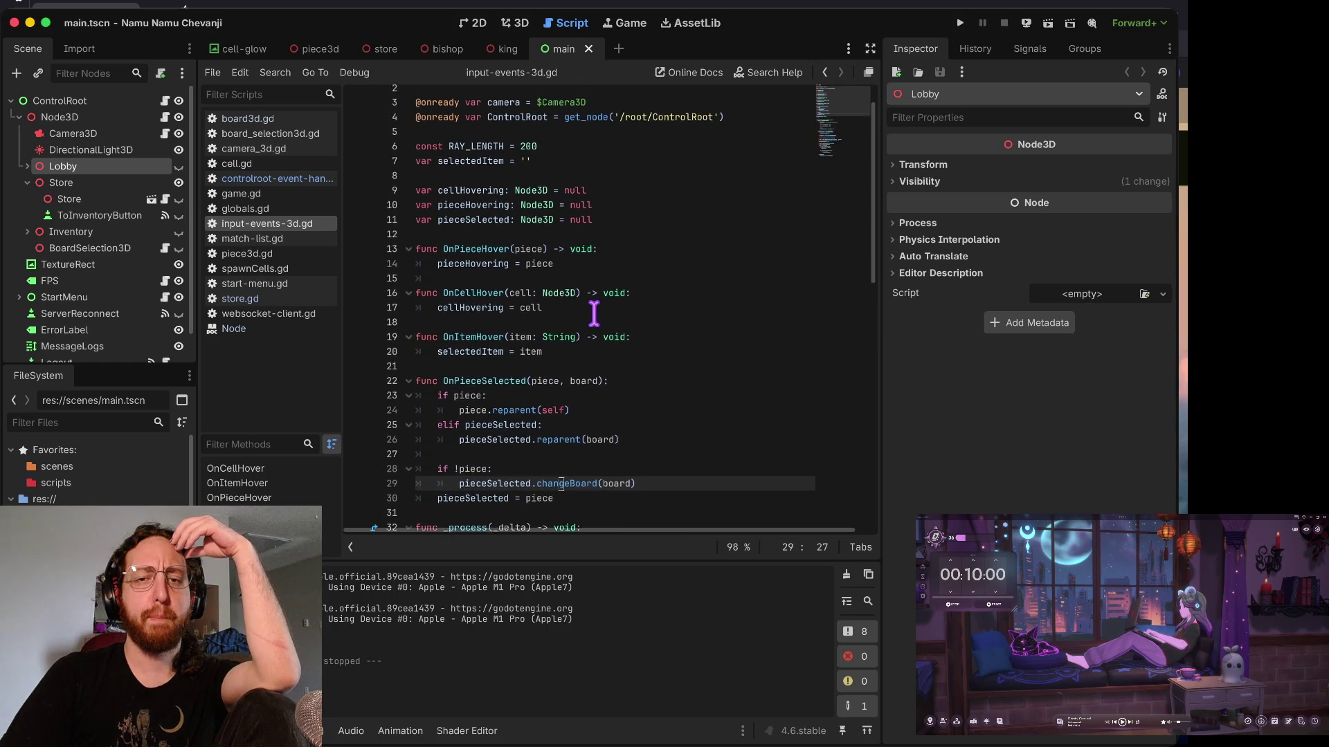
scroll(594, 313, down, 5)
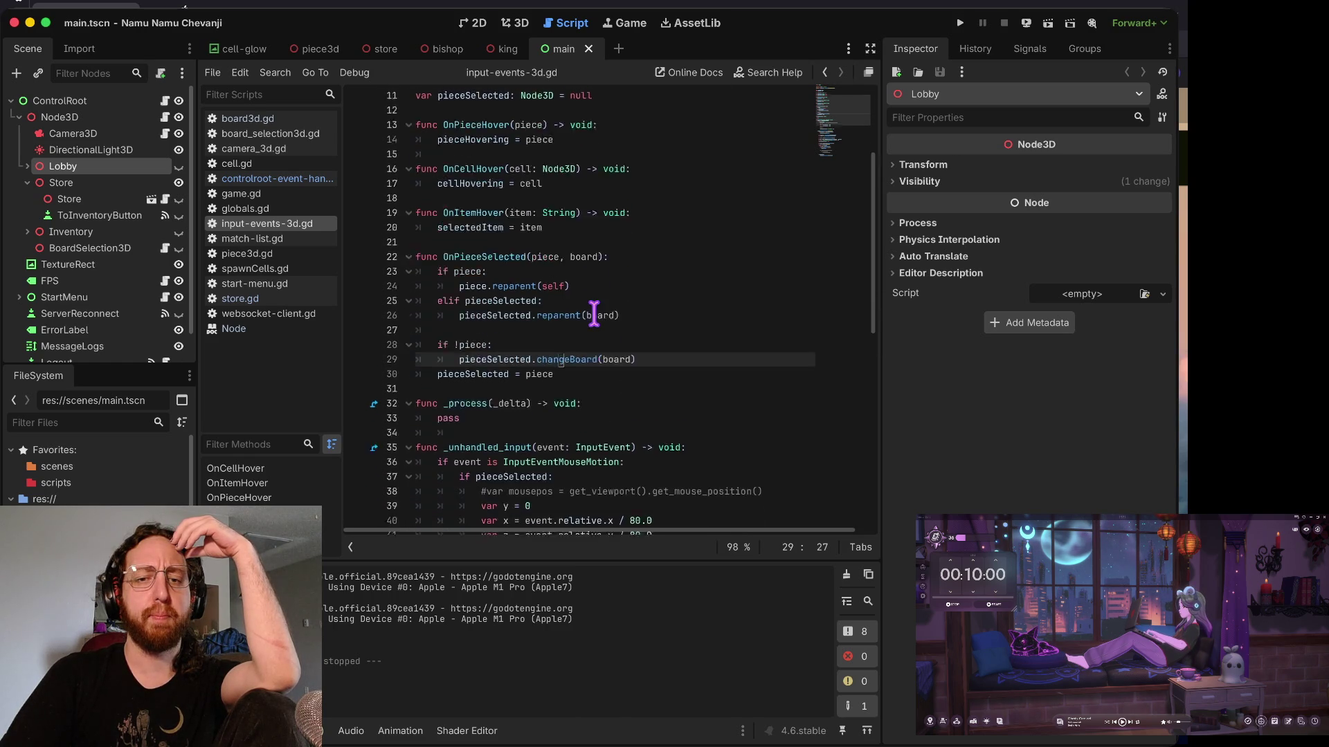
scroll(628, 275, down, 4)
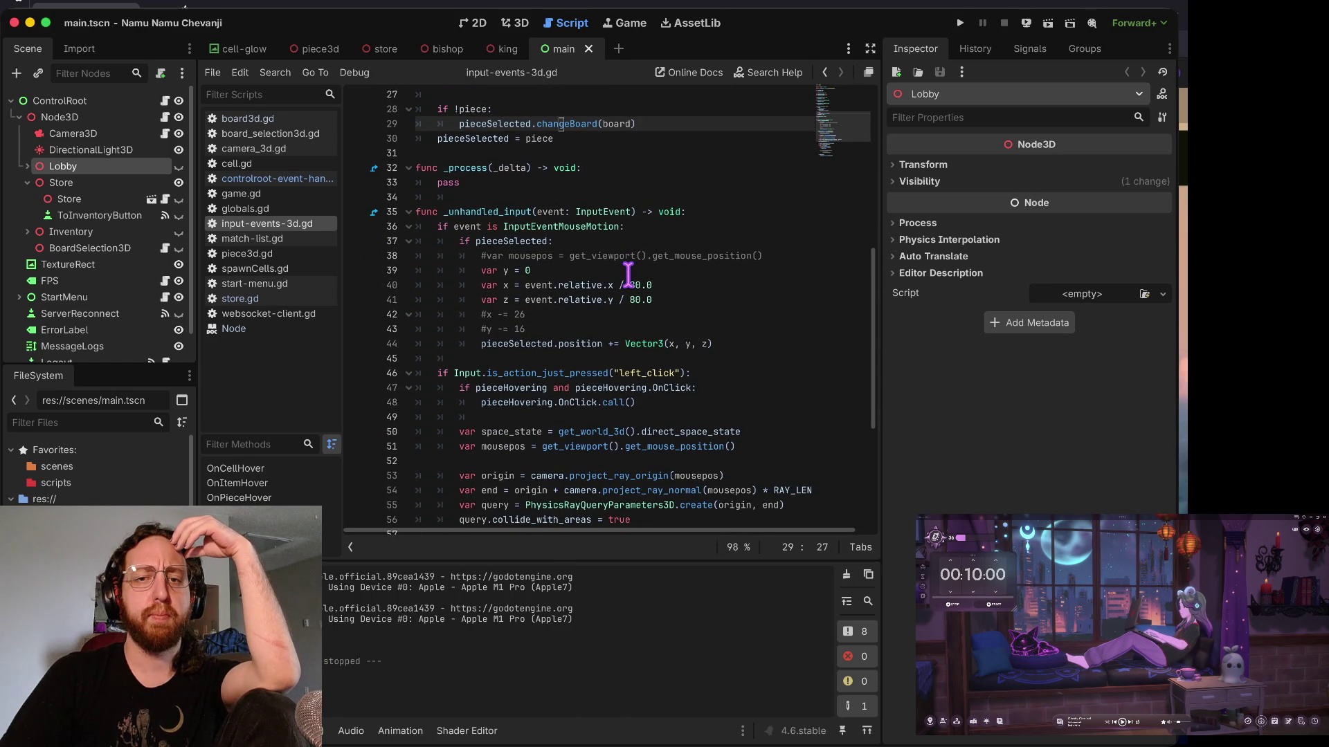
scroll(627, 276, down, 1)
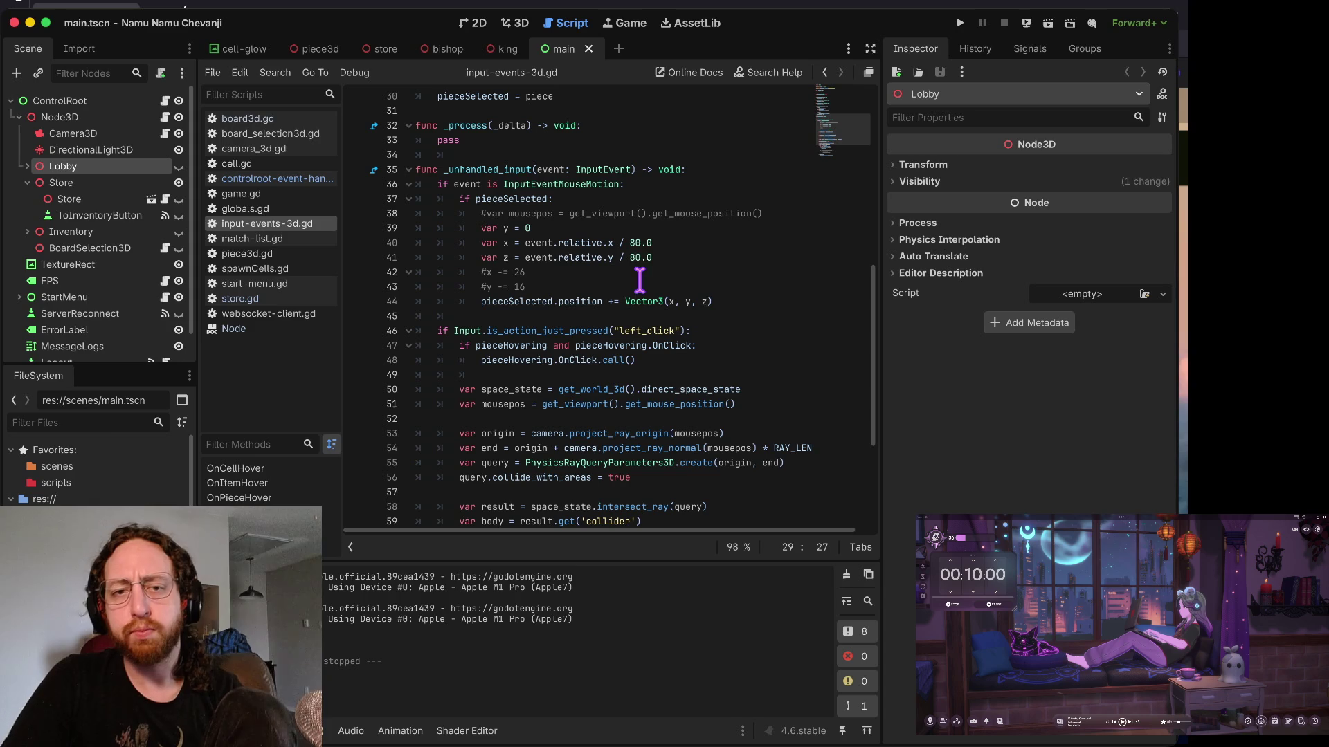
scroll(640, 279, down, 2)
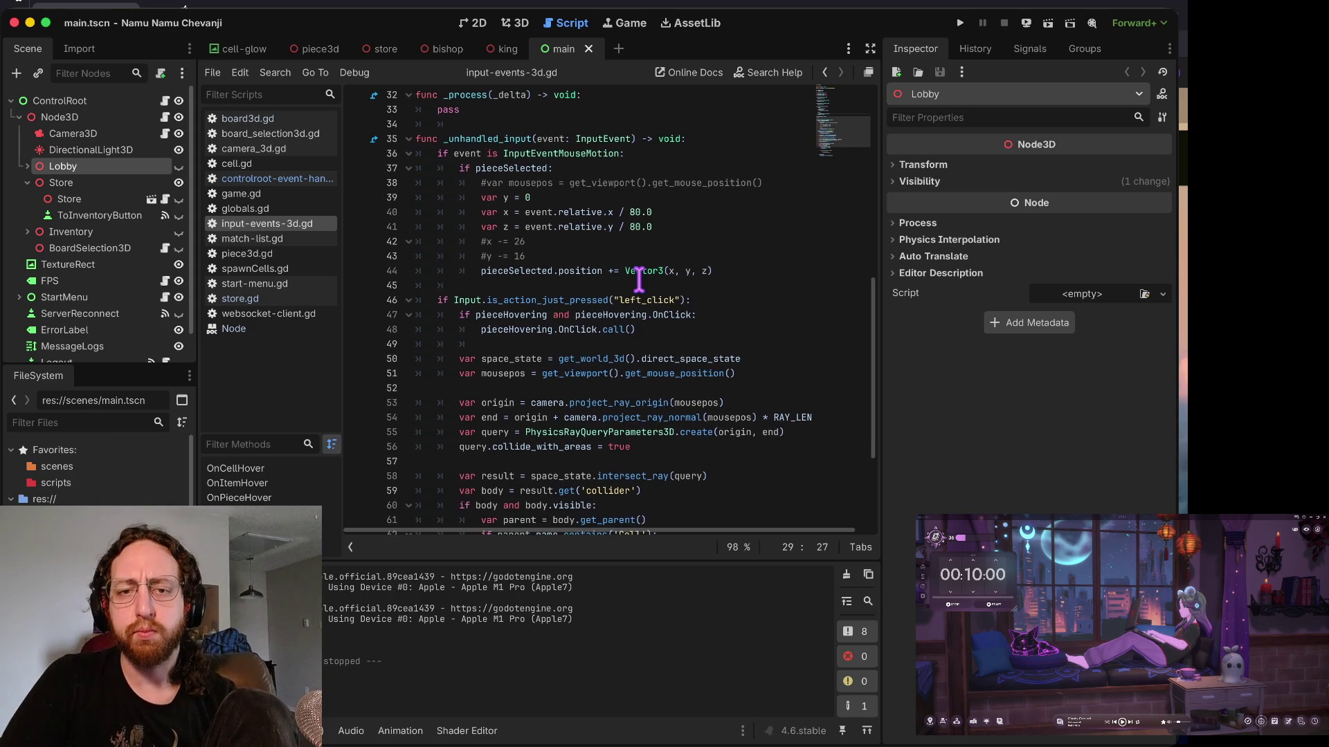
scroll(640, 279, down, 4)
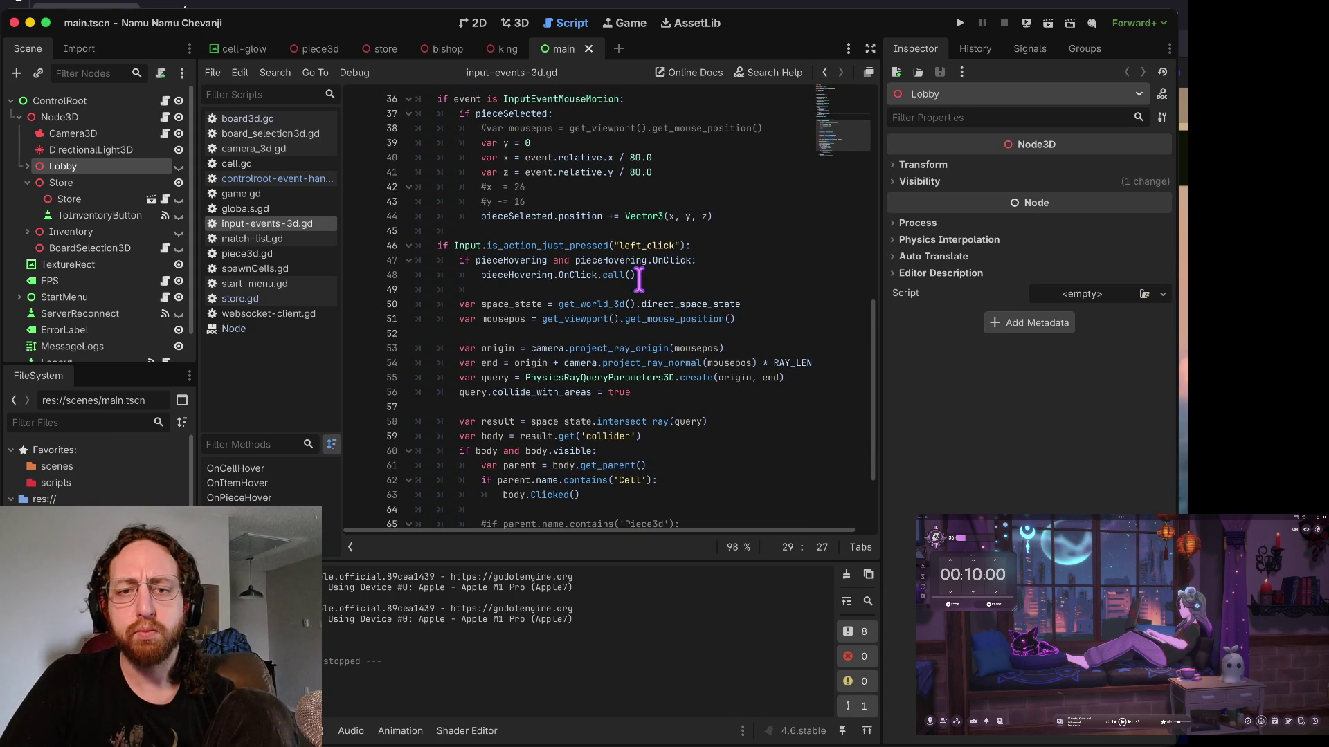
scroll(640, 279, down, 7)
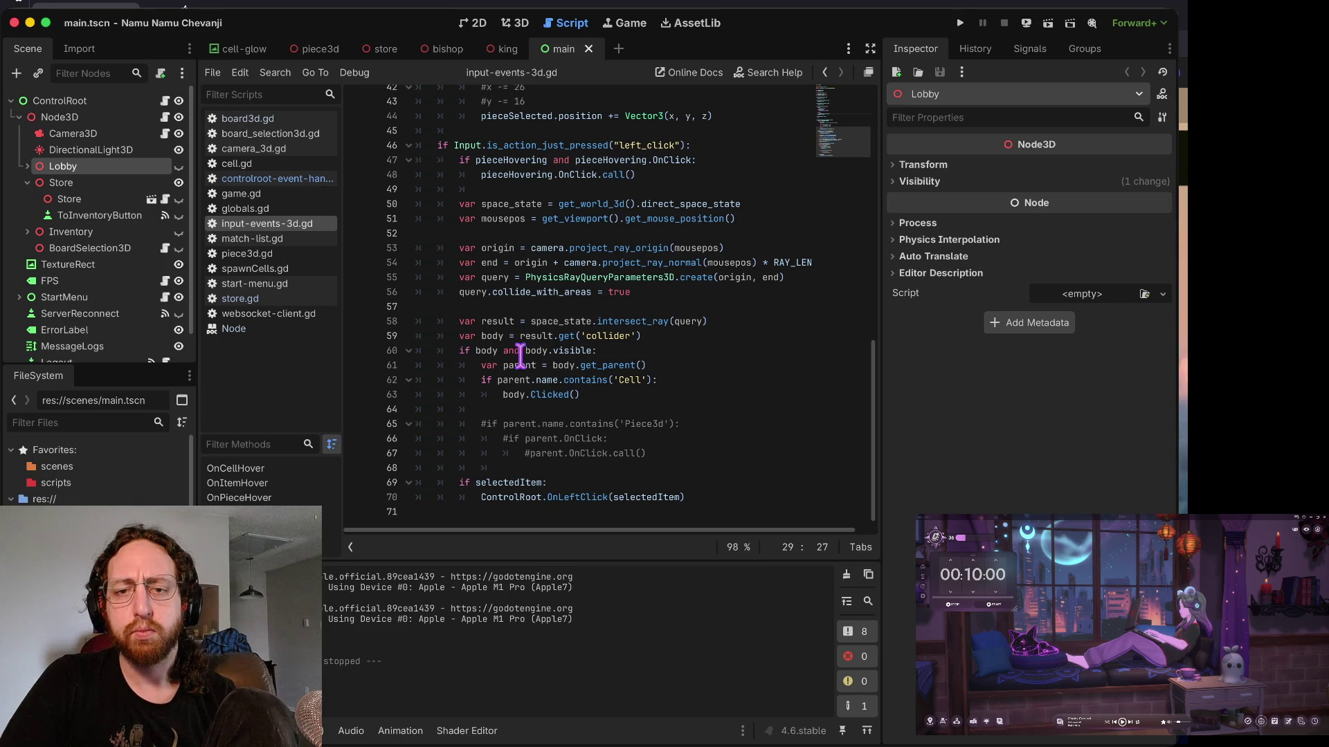
mouse_move(577, 321)
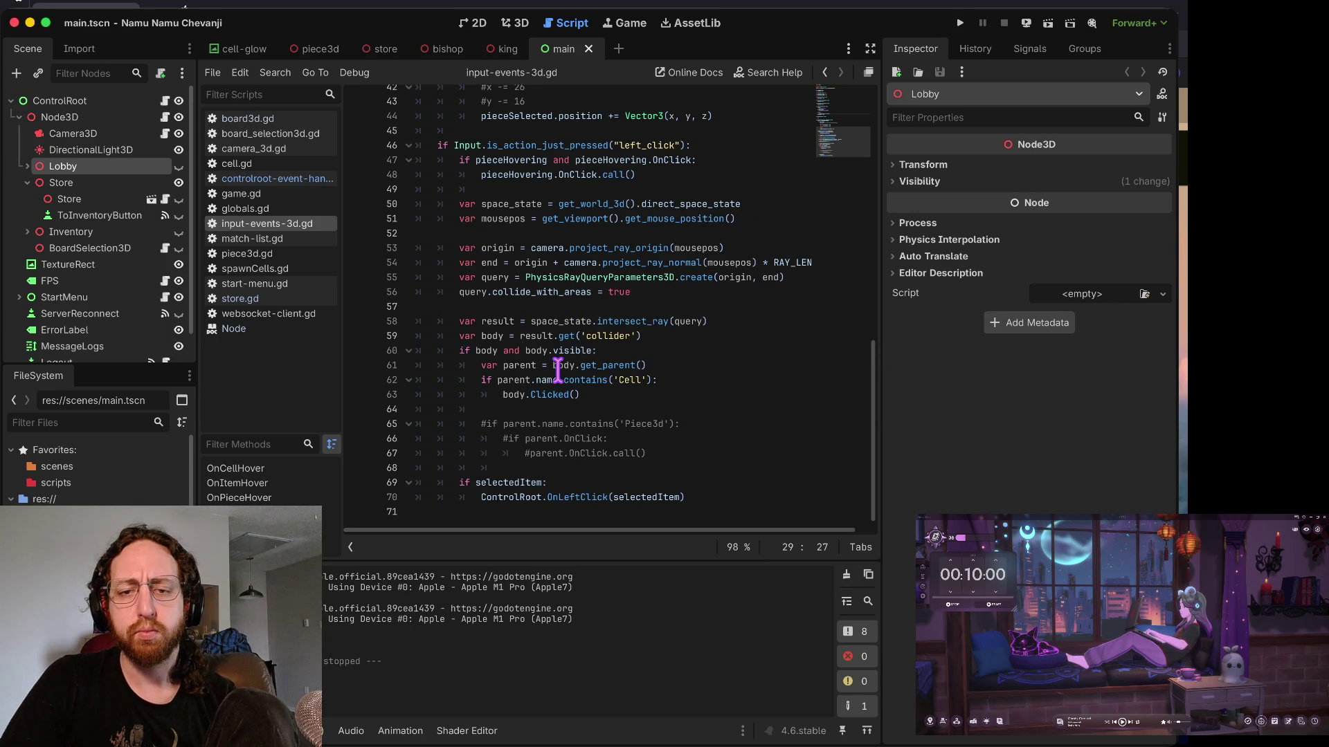
- Uncomment the Piece3d name check and OnClick call on lines 65–67 with Cmd+K
drag(504, 423, 510, 422)
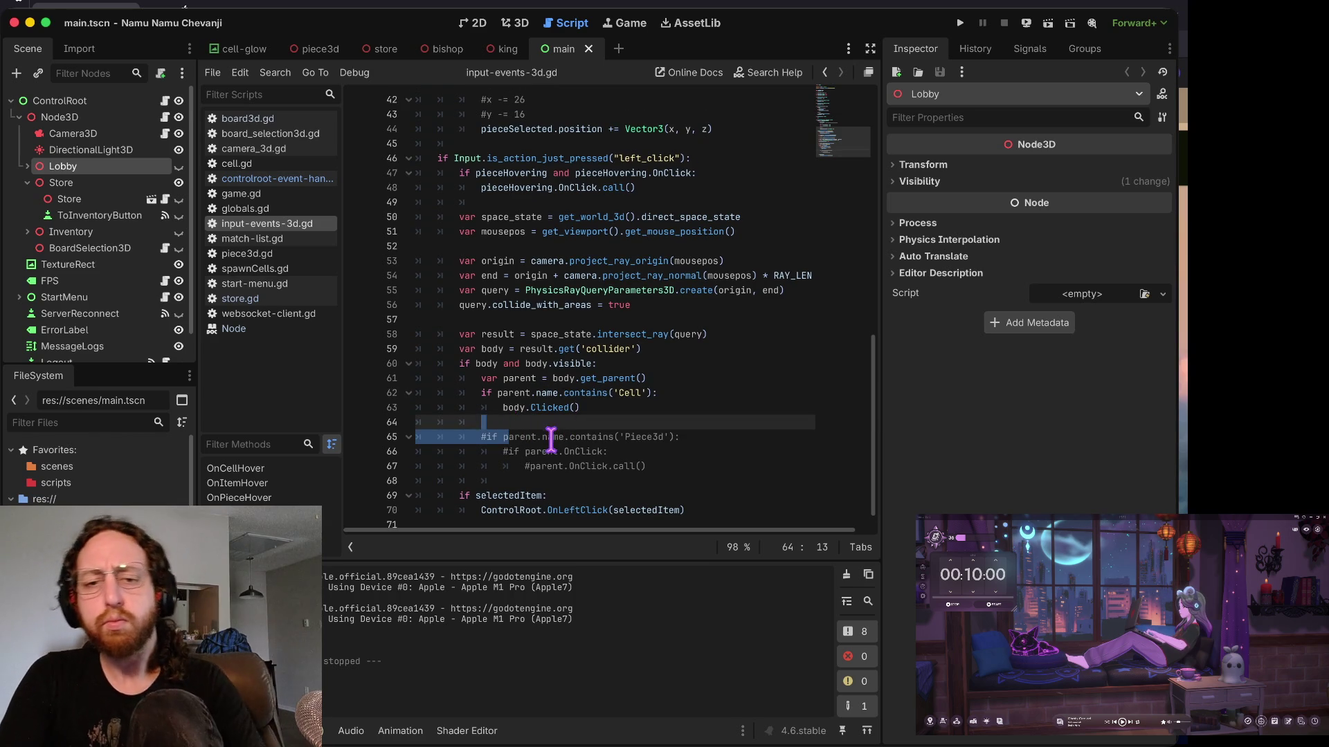
key(Down)
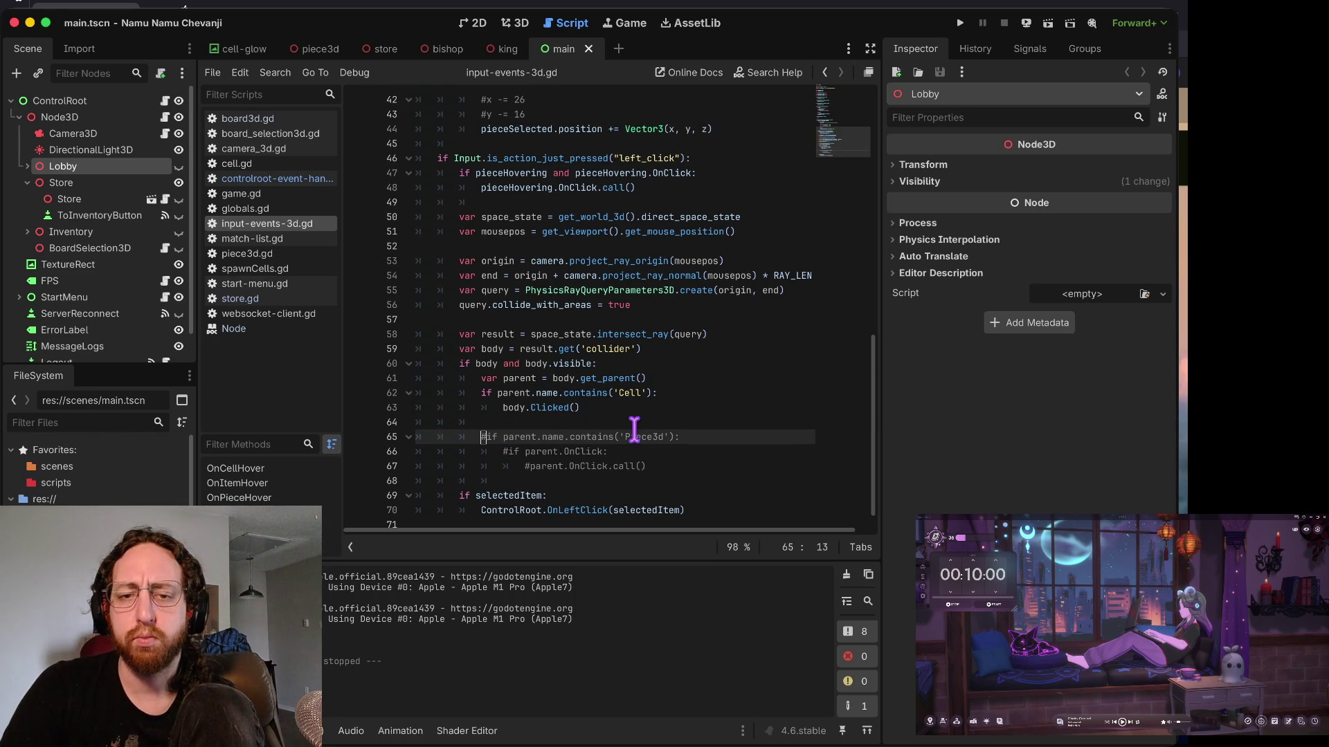
key(Delete)
key(Down)
key(shift+Down)
key(ctrl+k)
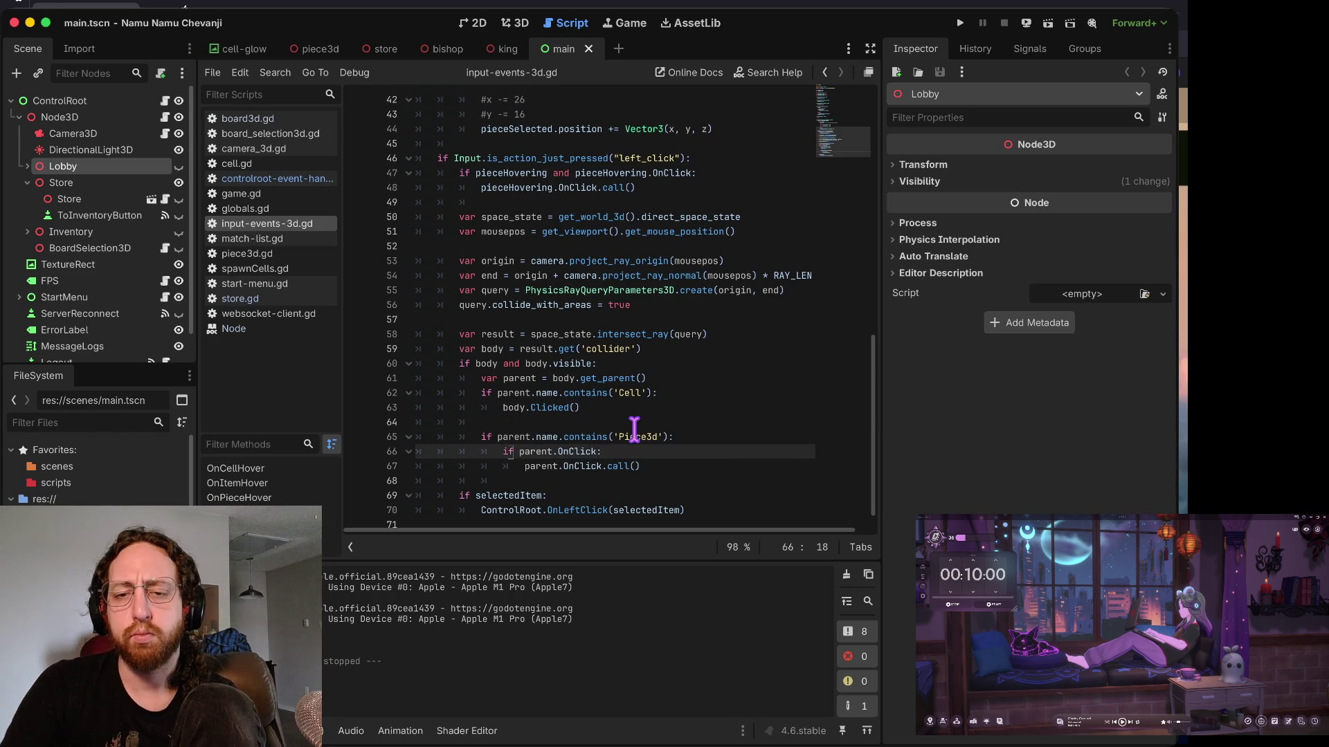
key(Up)
key(alt+Right)
key(alt+Right)
key(alt+Right)
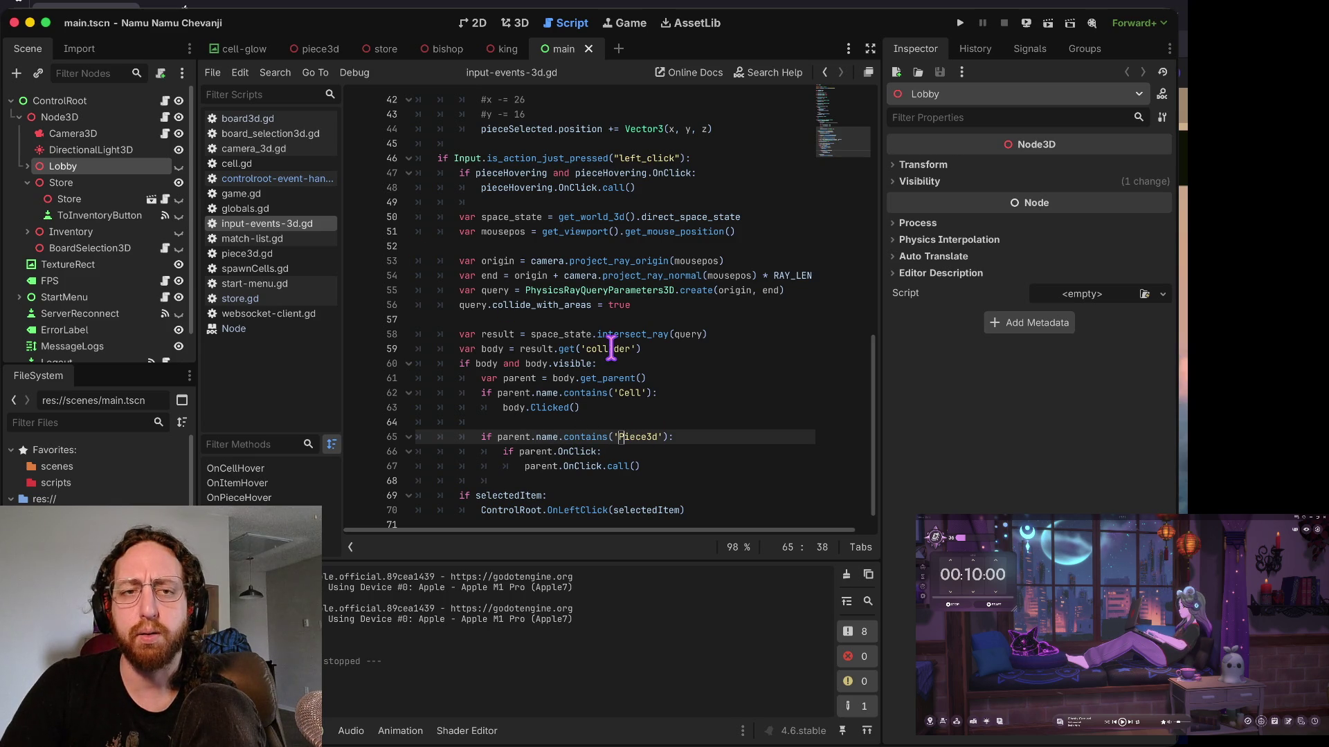
- Review the restored Piece3d block, selecting 'Piece3d' and placing the caret at line 66's end
scroll(721, 386, up, 1)
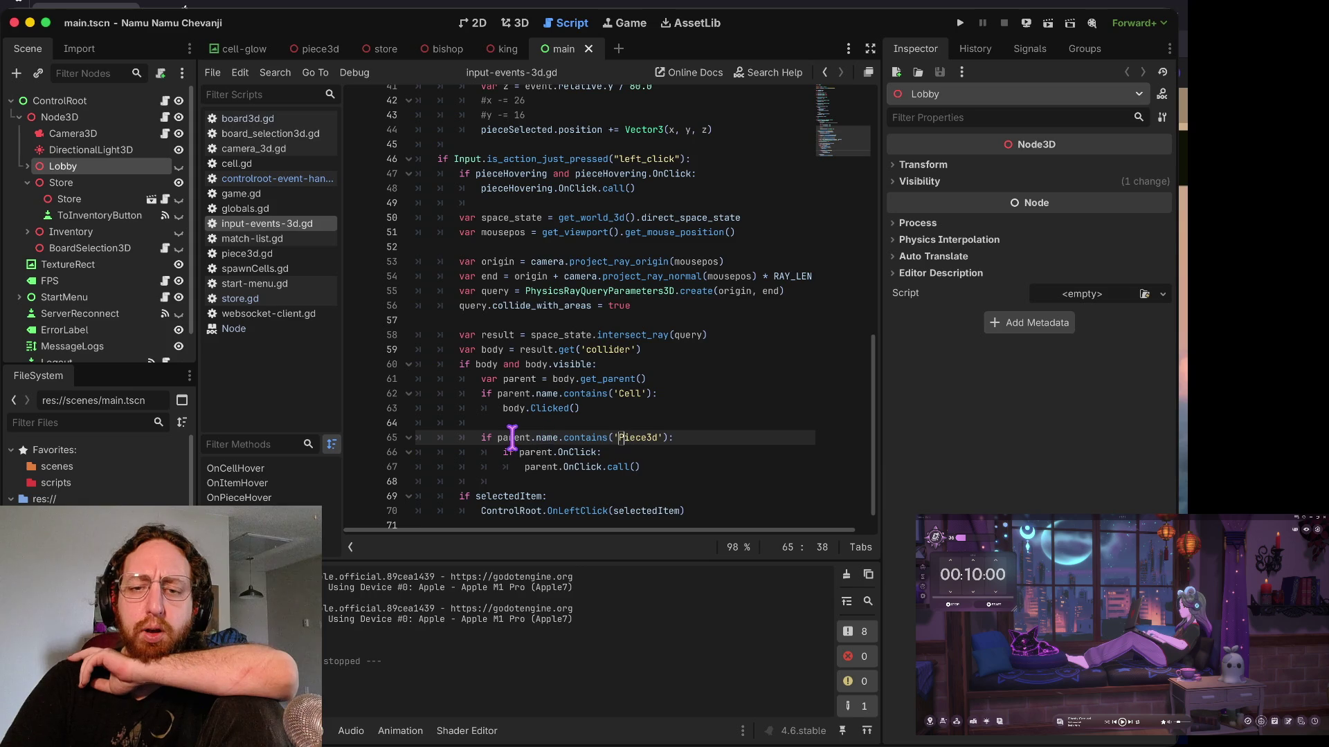
drag(498, 437, 766, 437)
double_click(657, 451)
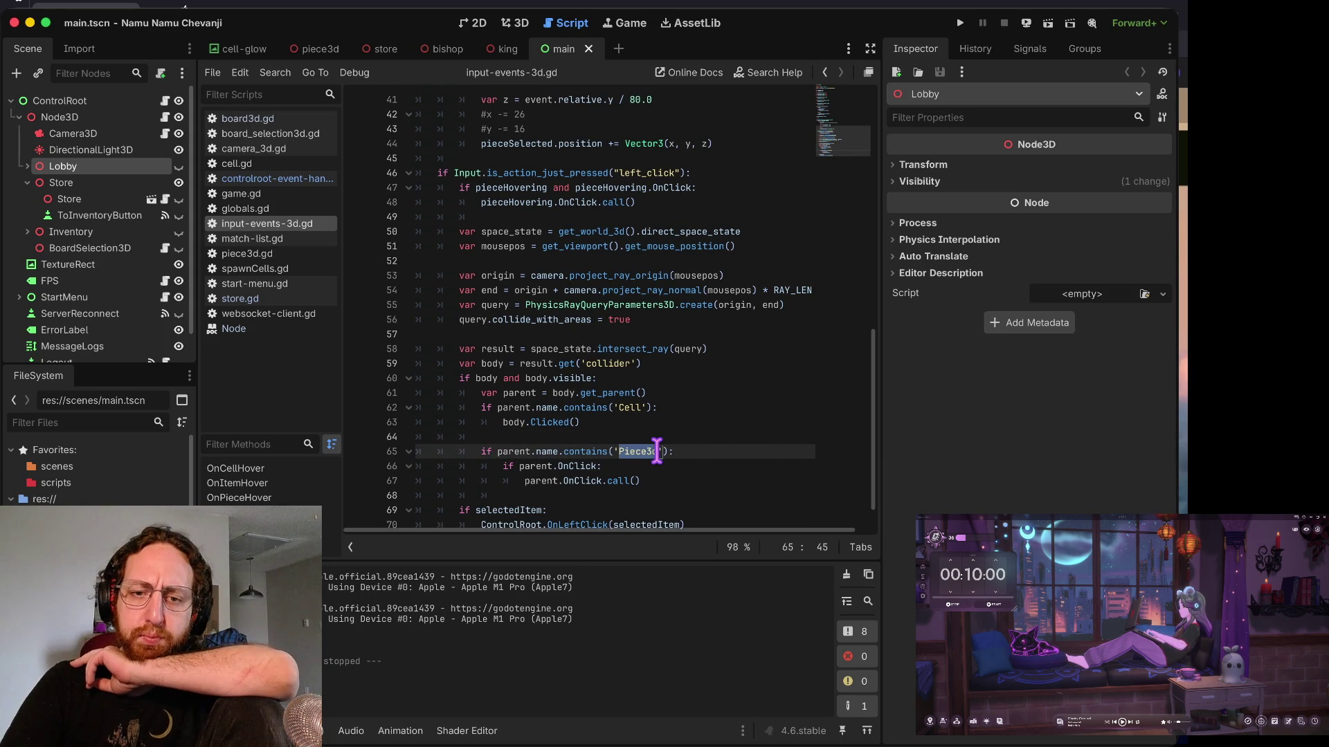
drag(526, 466, 629, 466)
click(694, 466)
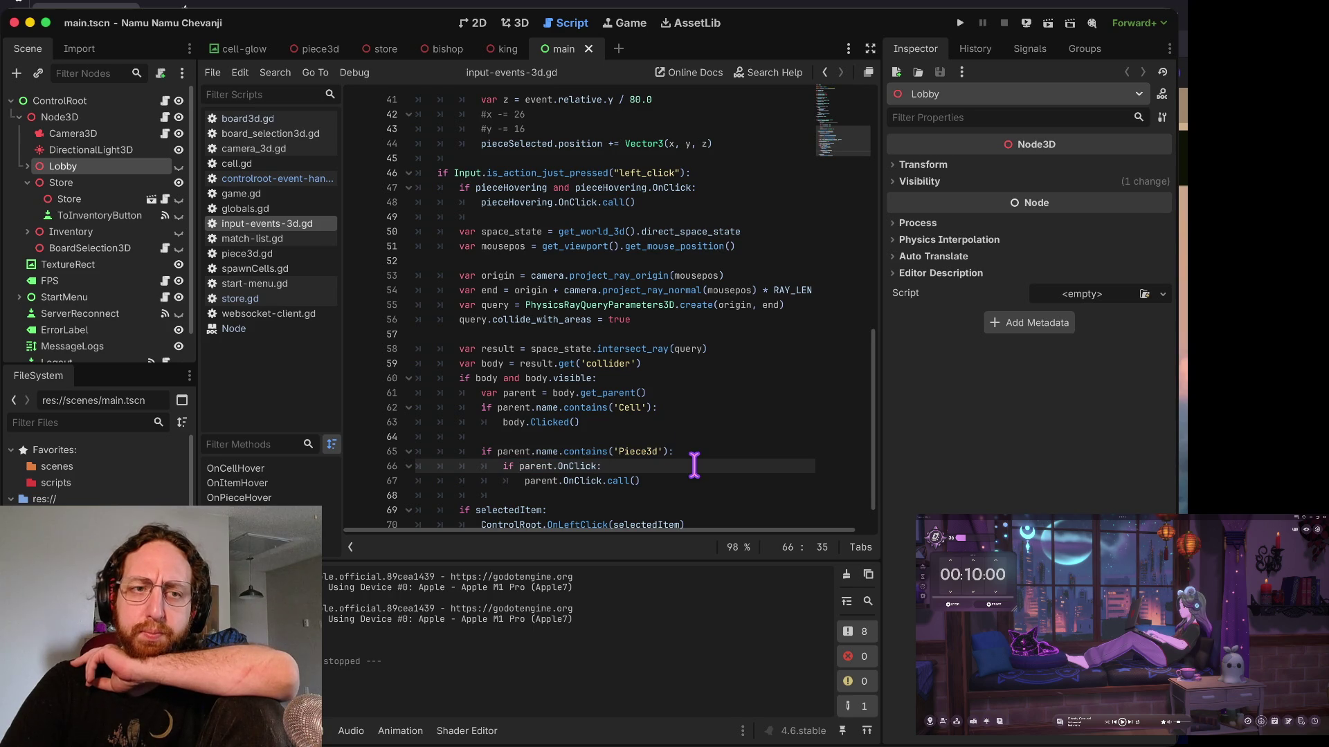
scroll(96, 477, down, 5)
scroll(97, 478, down, 1)
scroll(97, 471, down, 5)
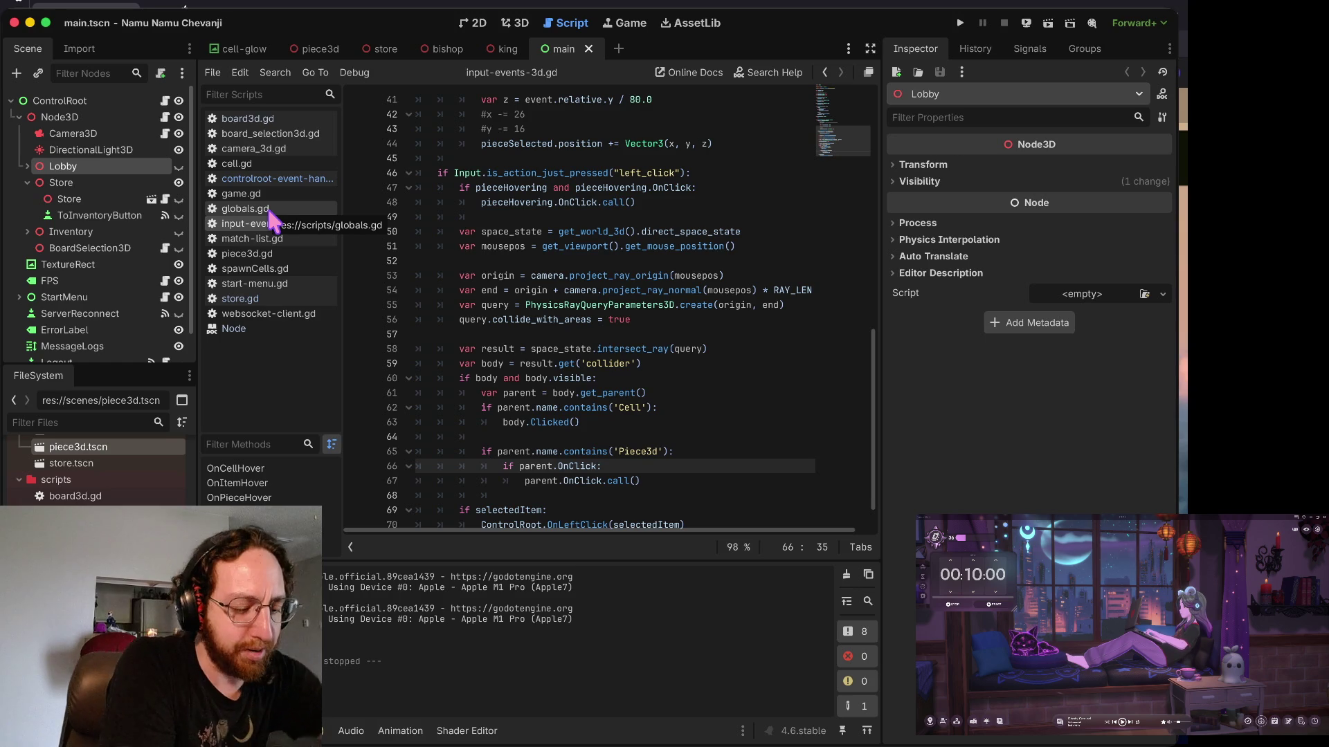
click(274, 223)
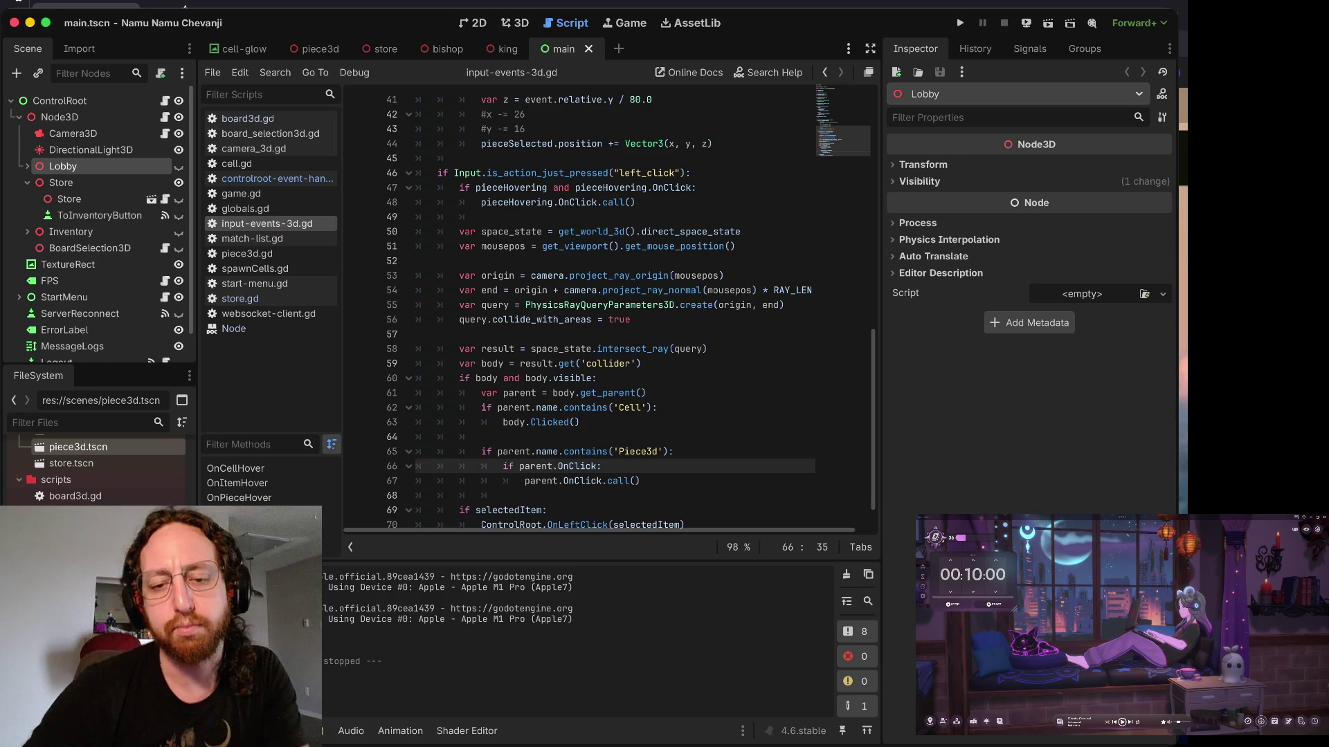
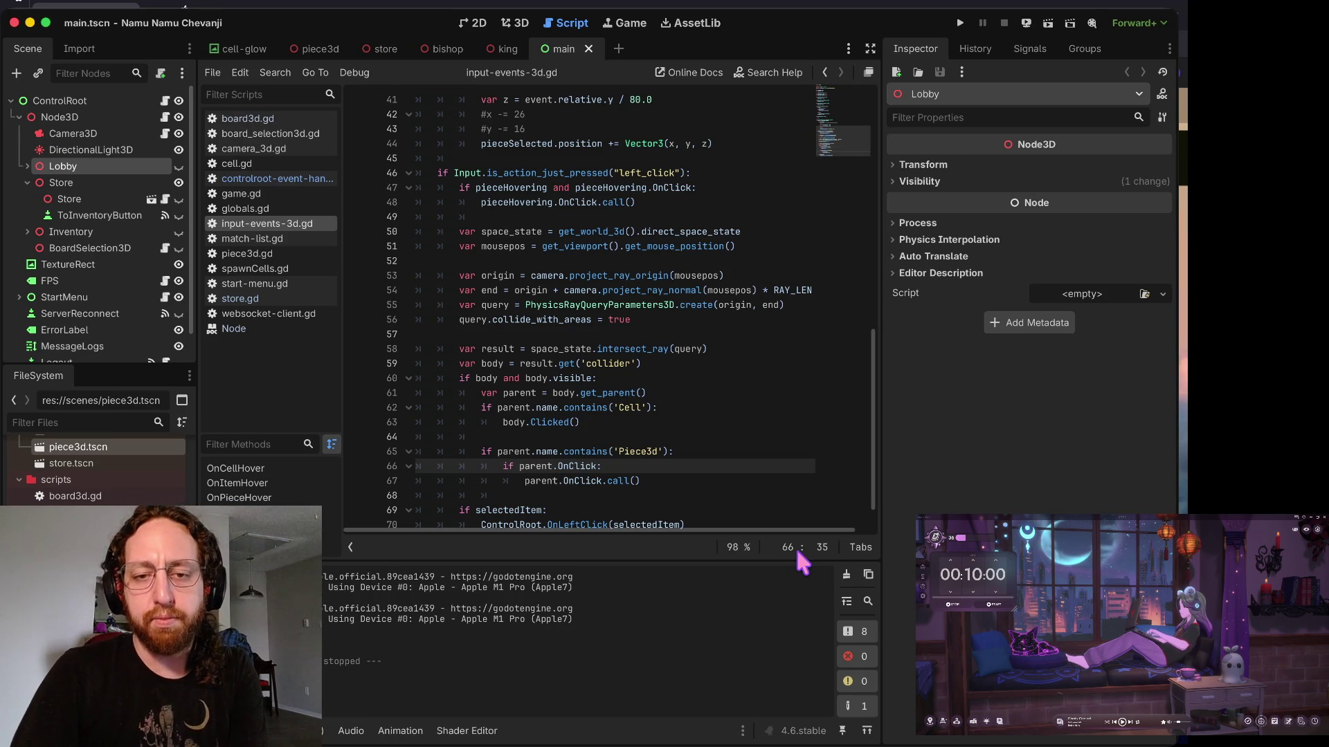
- Launch the chess project in a debug window with Cmd+B
key(super+b)
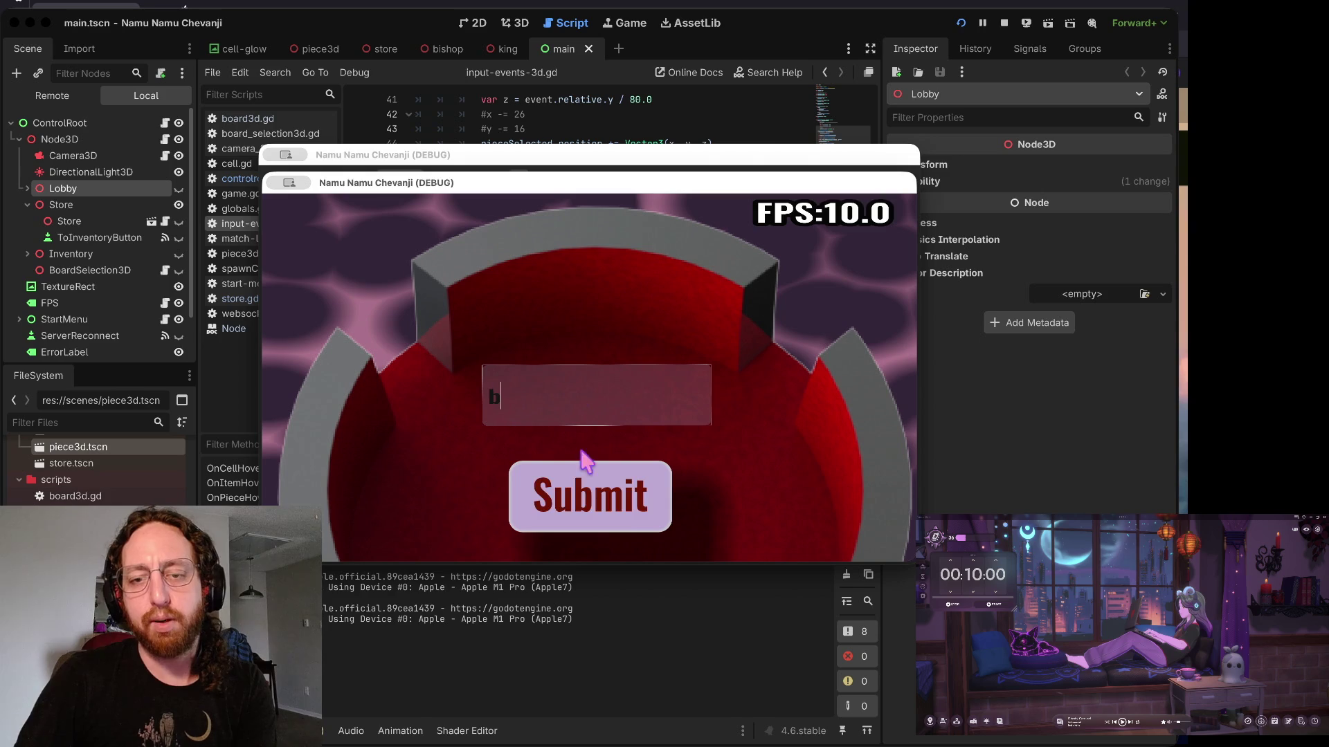
- Submit the login, then take the yellow pawn from the piece store
click(590, 477)
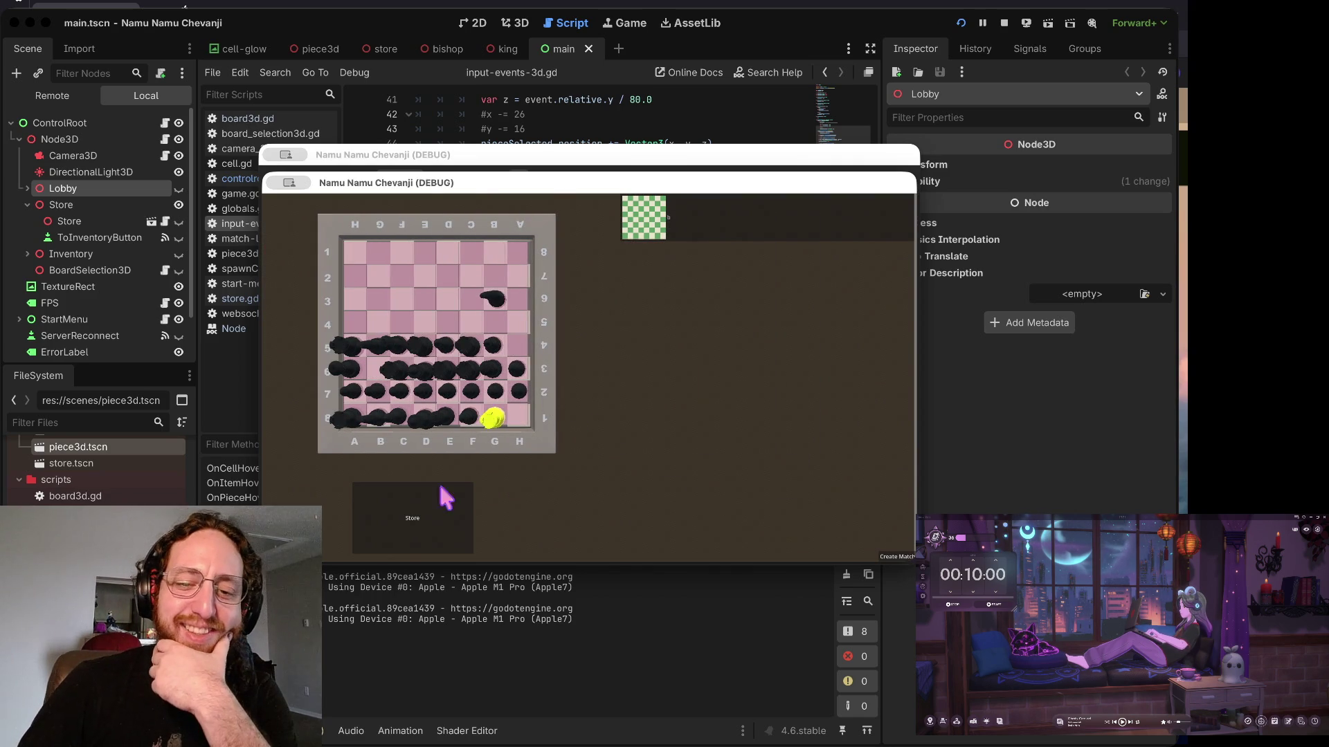
click(393, 551)
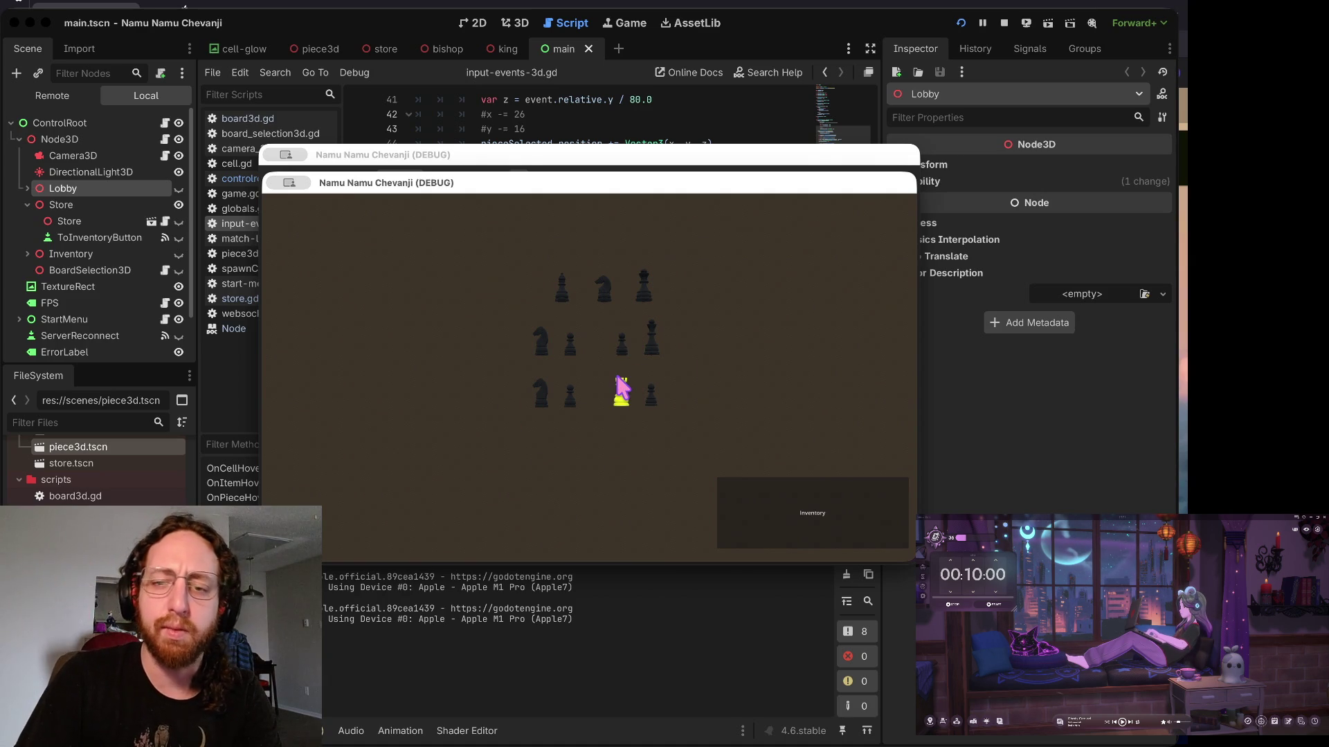
click(626, 346)
- Take the king, queen, middle-row pawn and bottom-left knight, then return to the chessboard
click(651, 339)
click(647, 285)
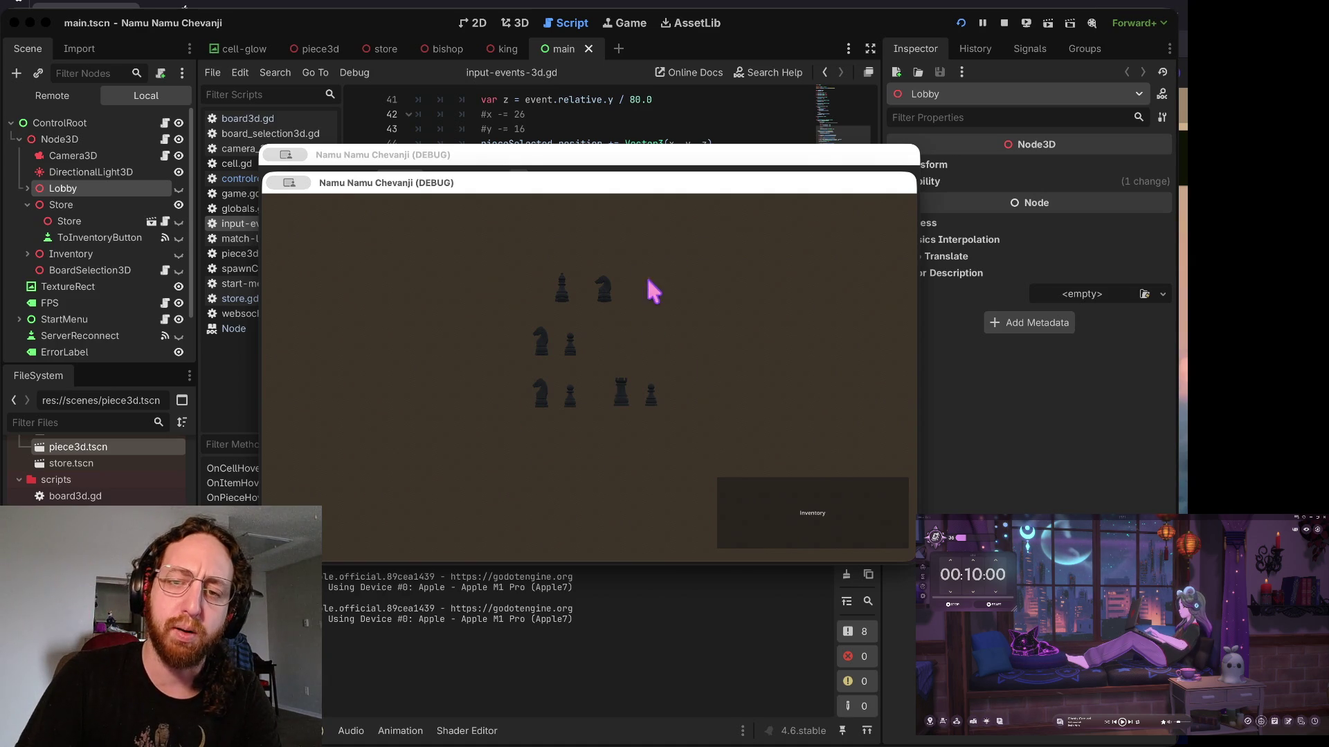
click(573, 340)
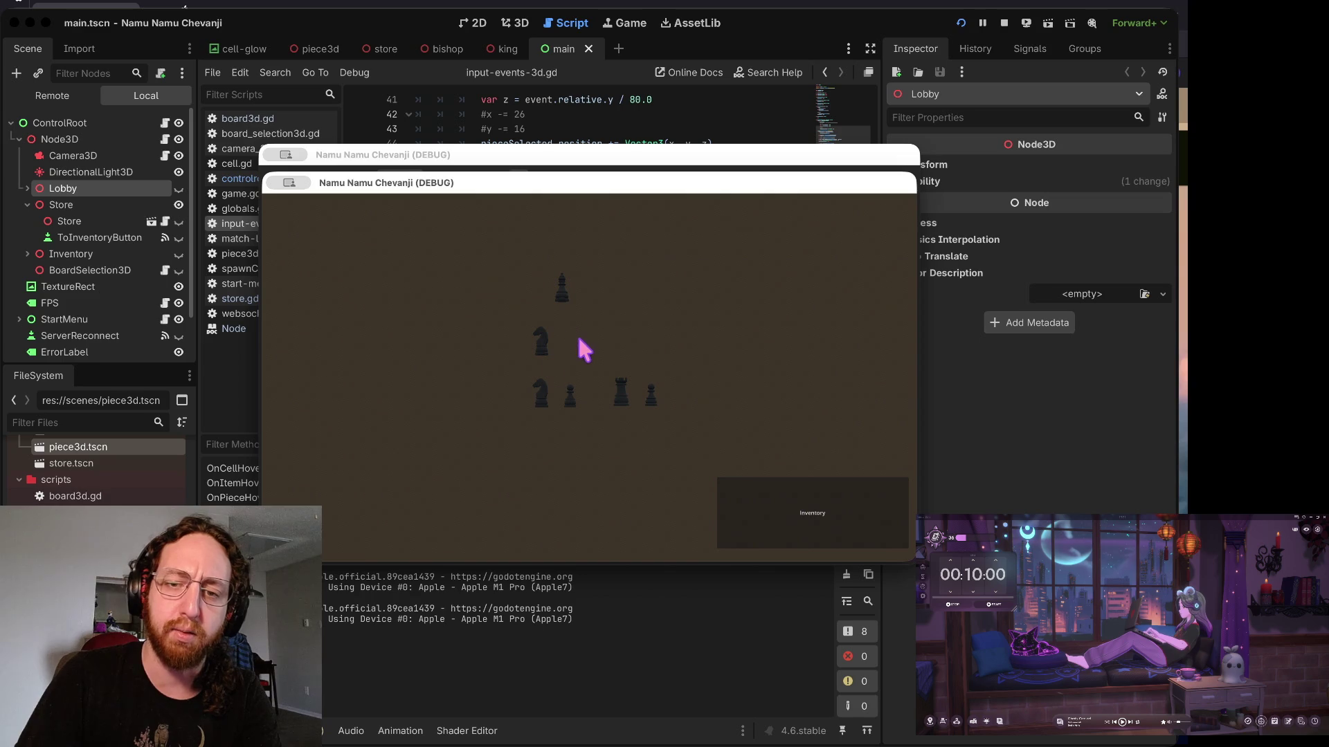
click(540, 394)
click(795, 523)
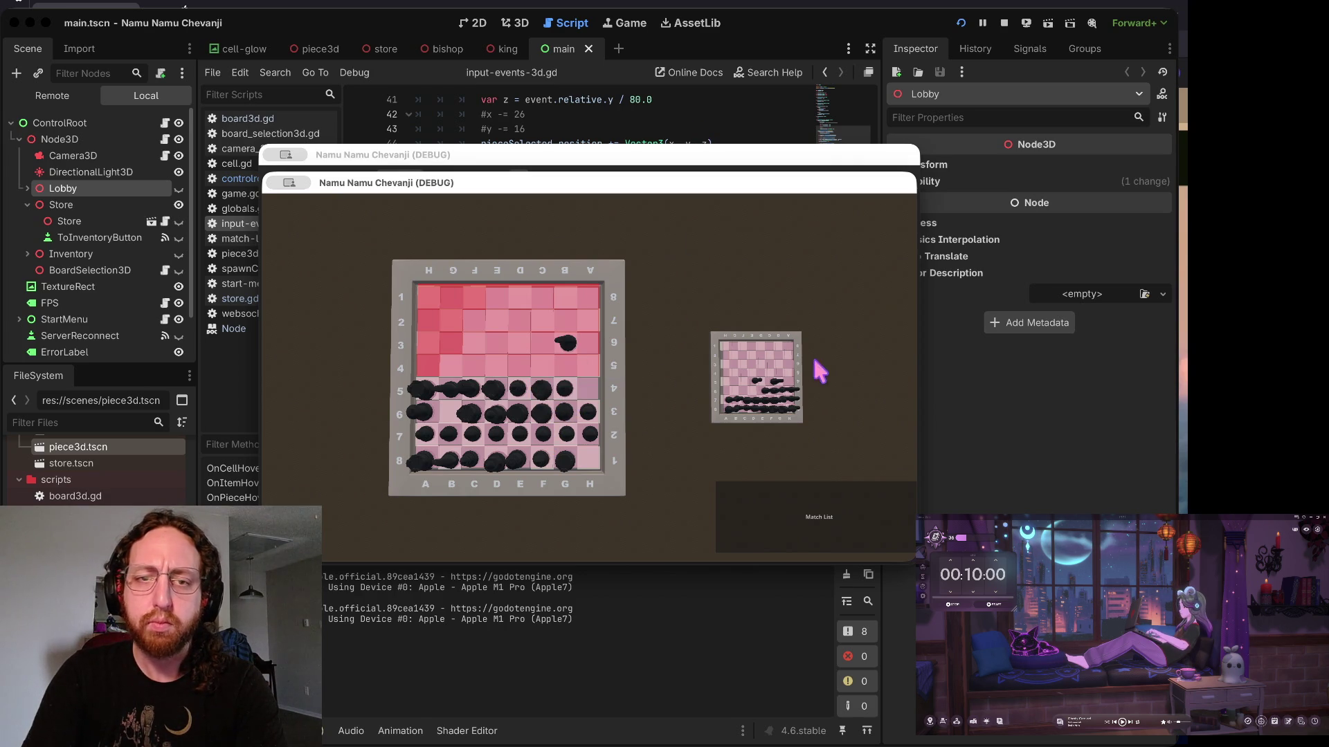
click(492, 130)
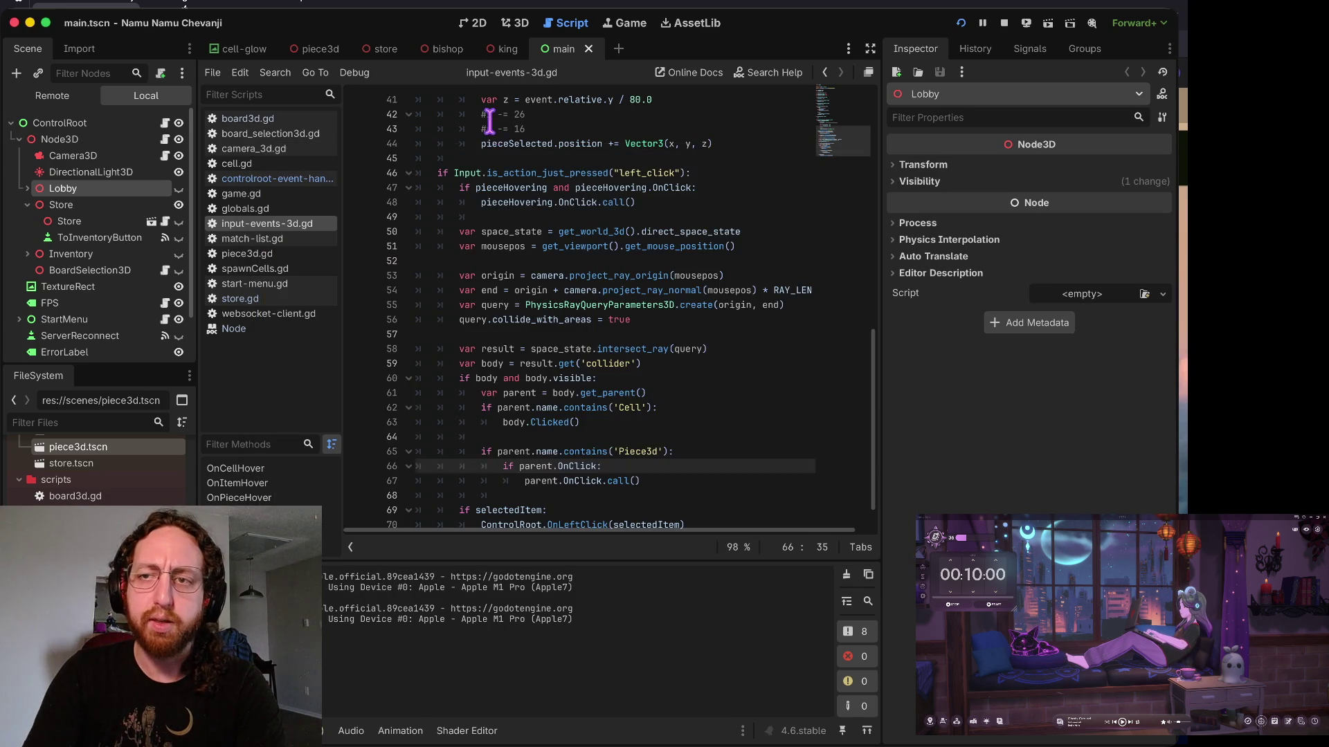
- Stop the game, inspect ControlRoot, toggle the Node3D branch, and relaunch the project
click(1004, 23)
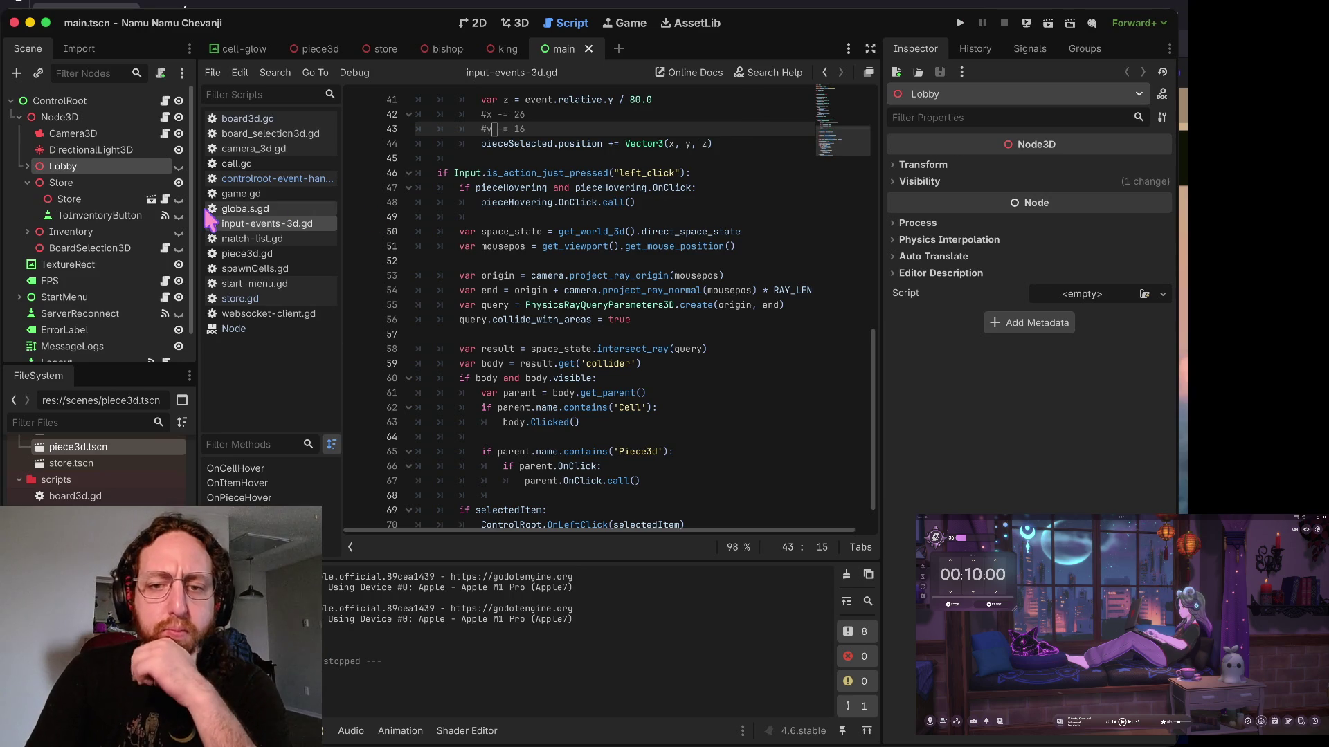
click(42, 101)
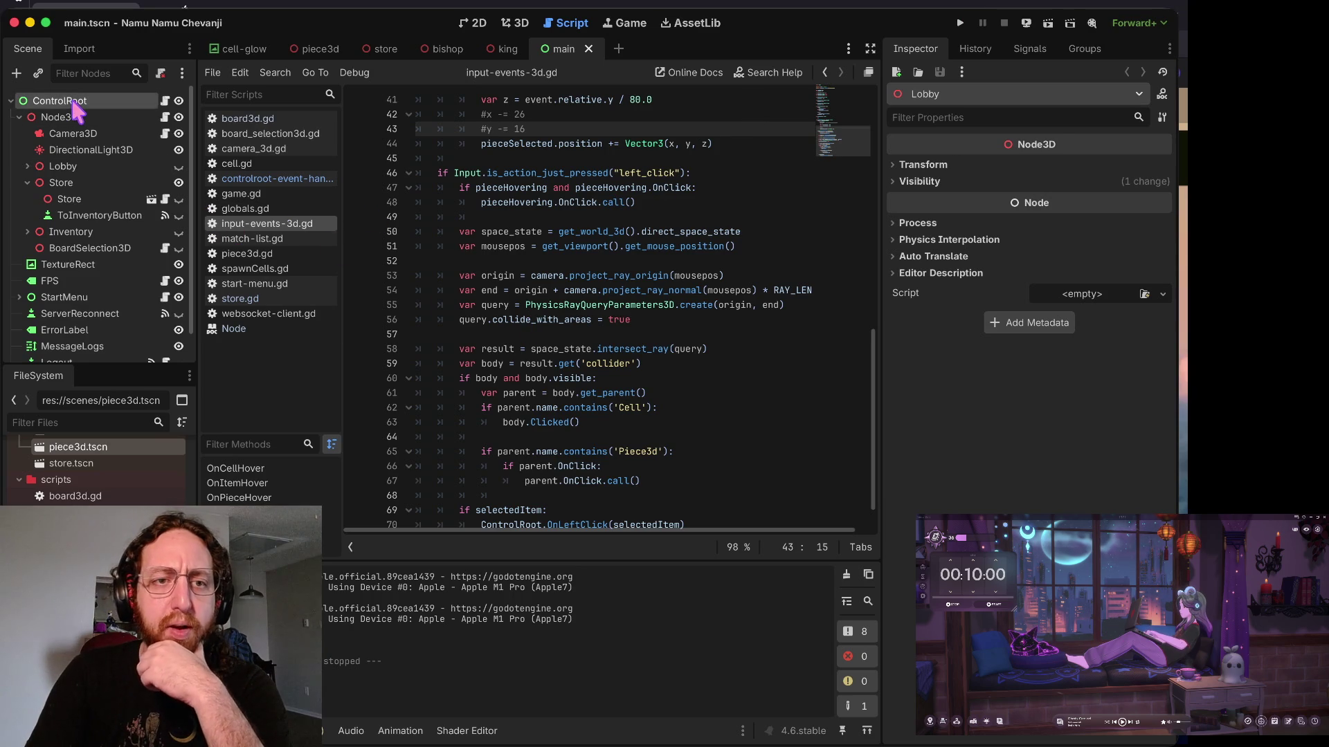
click(19, 117)
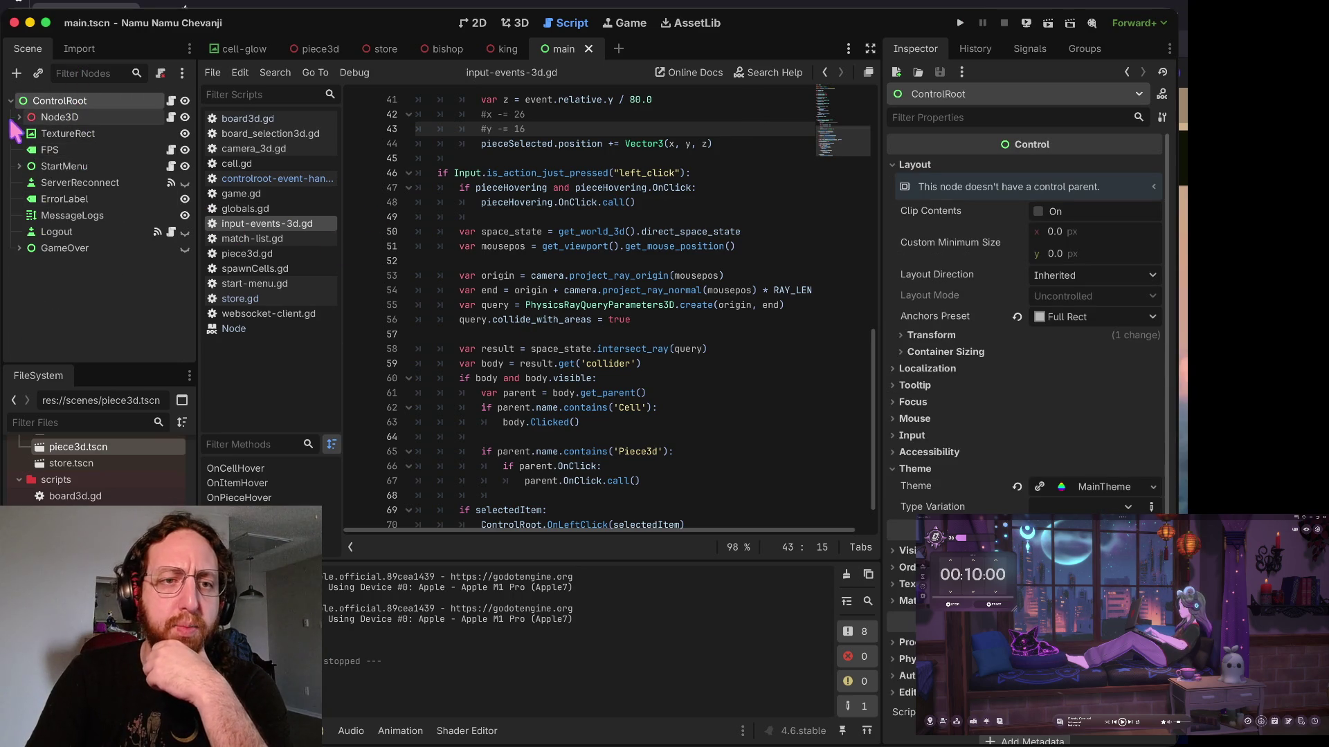
click(18, 117)
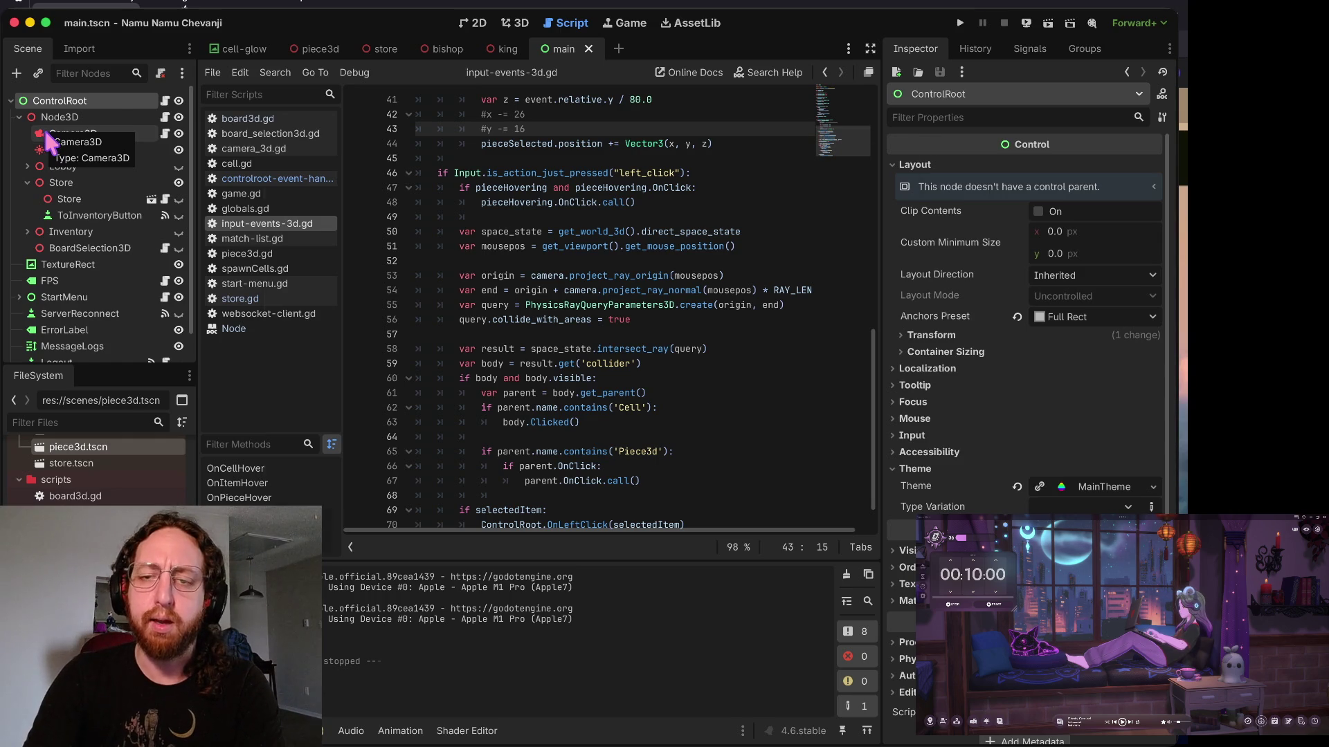
key(super+b)
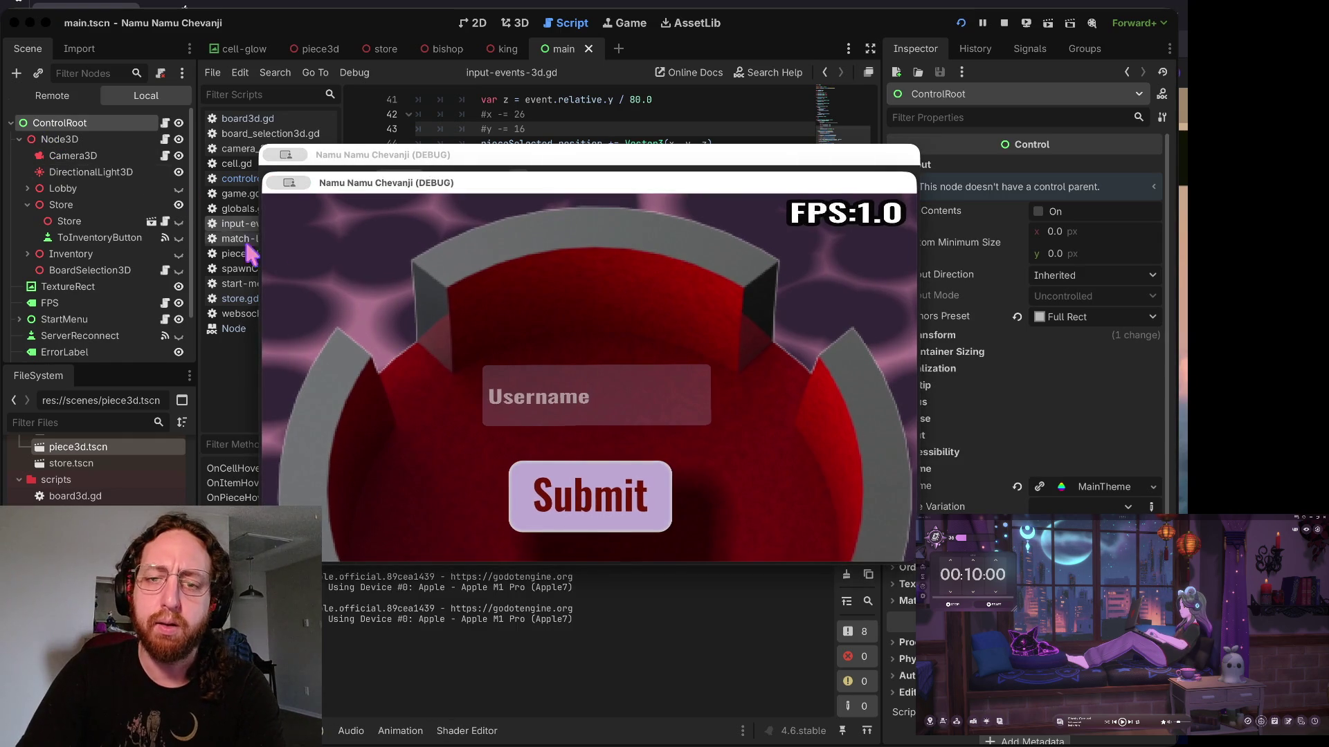
- Log into the relaunched game by entering a username and submitting
click(513, 381)
text(a)
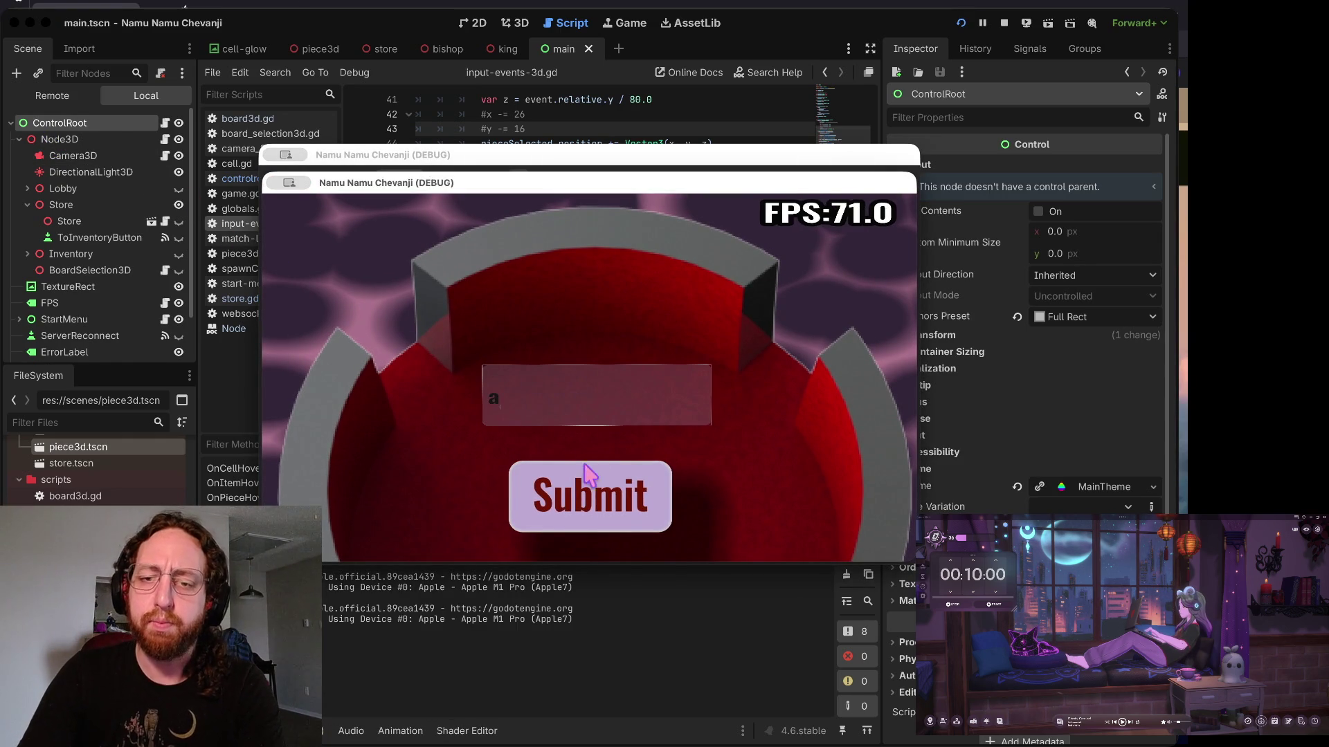
click(587, 476)
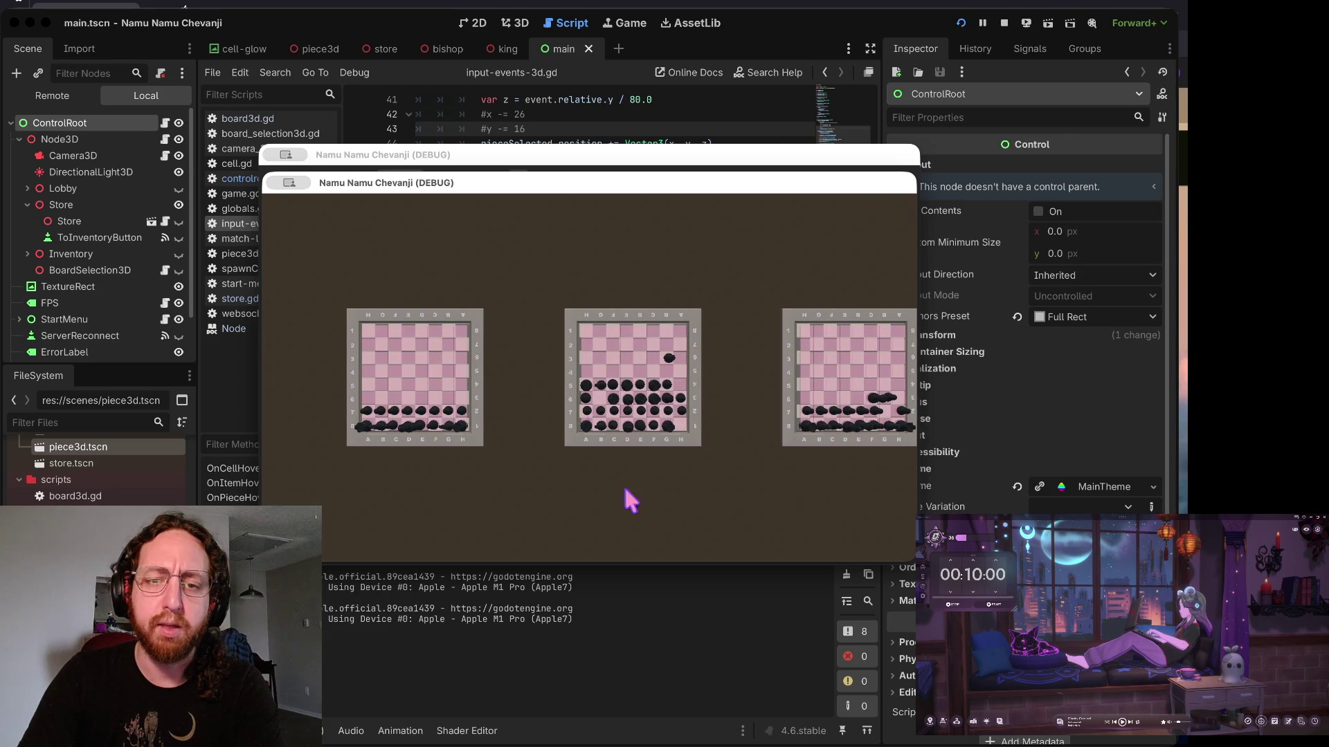
- Open the left match's board, visit the store and back, select a square, then show the 3D board
click(479, 362)
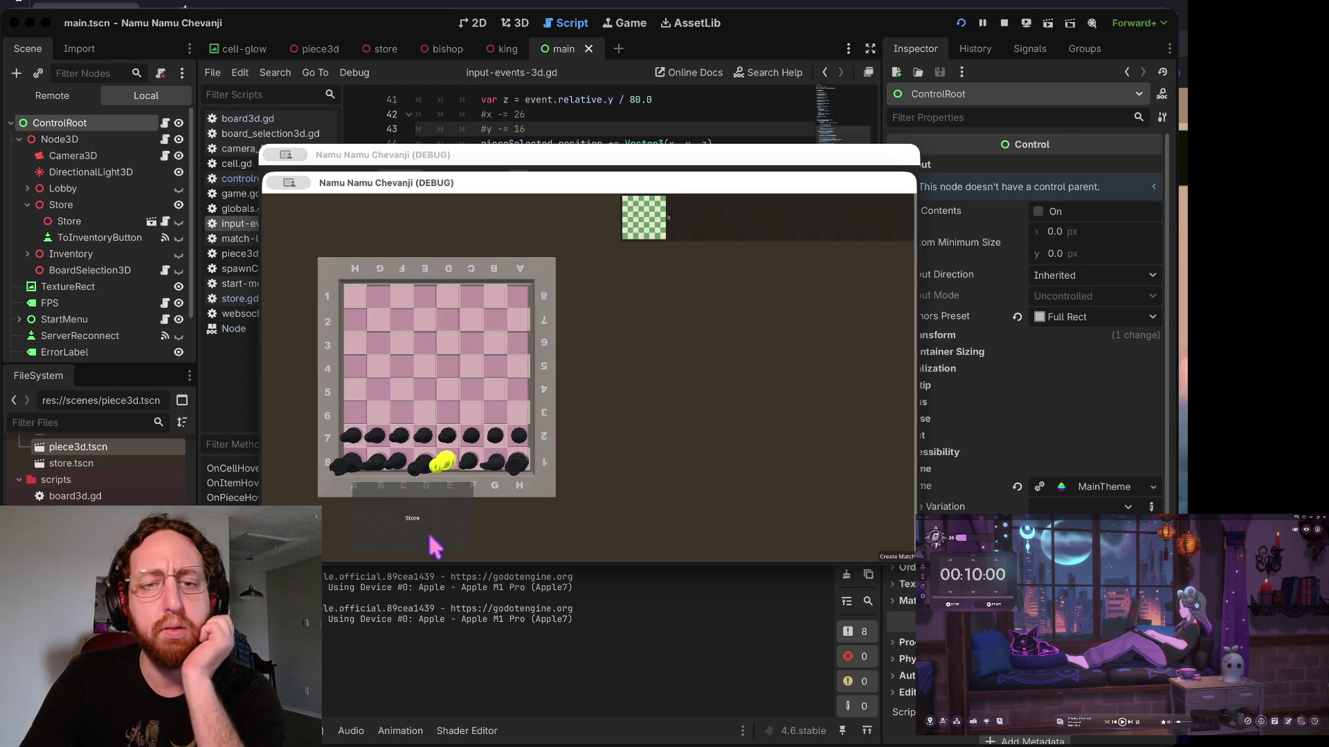
click(438, 539)
click(801, 510)
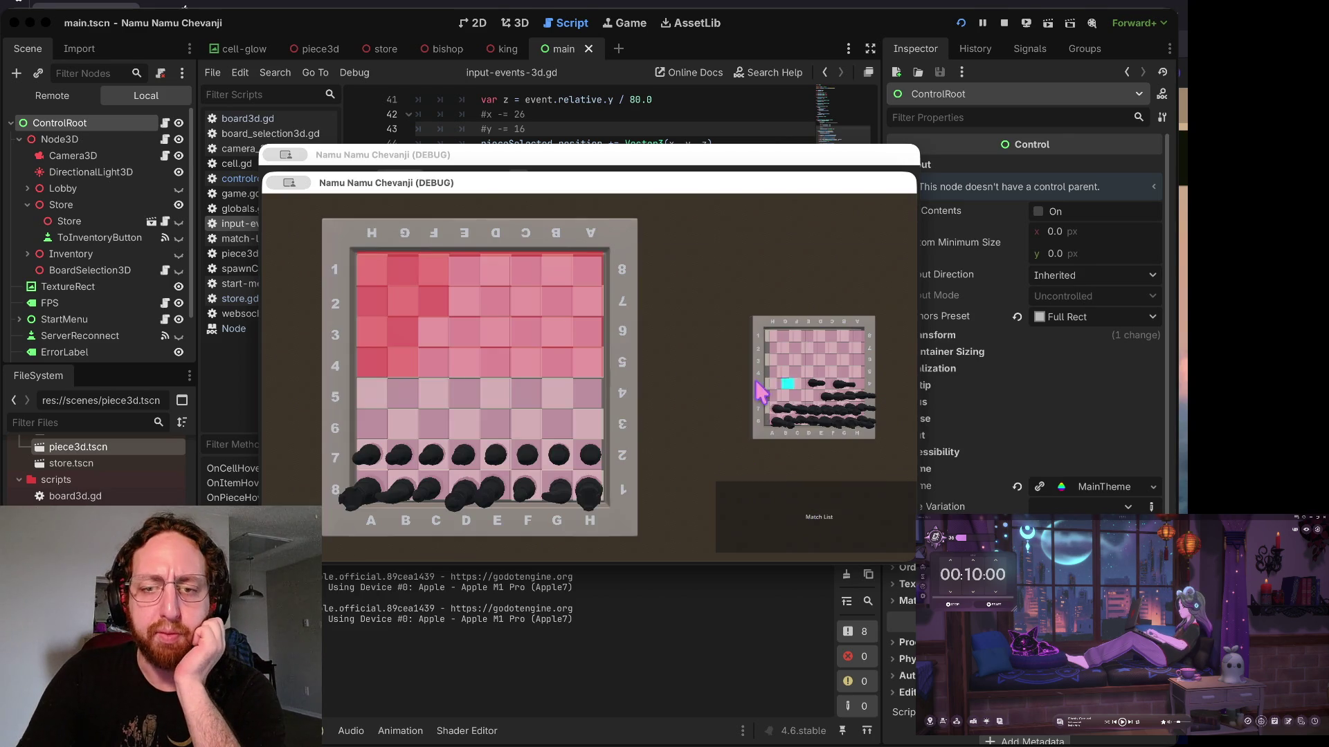
click(573, 490)
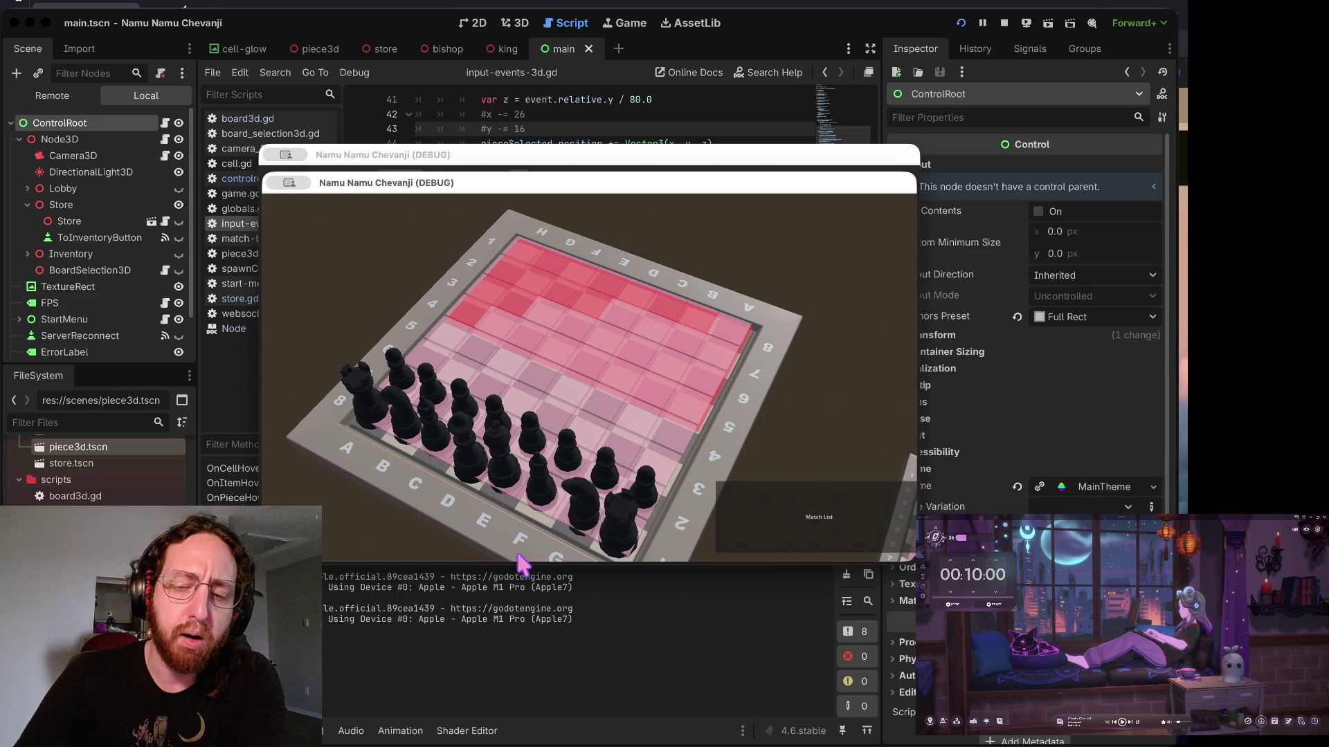
click(826, 541)
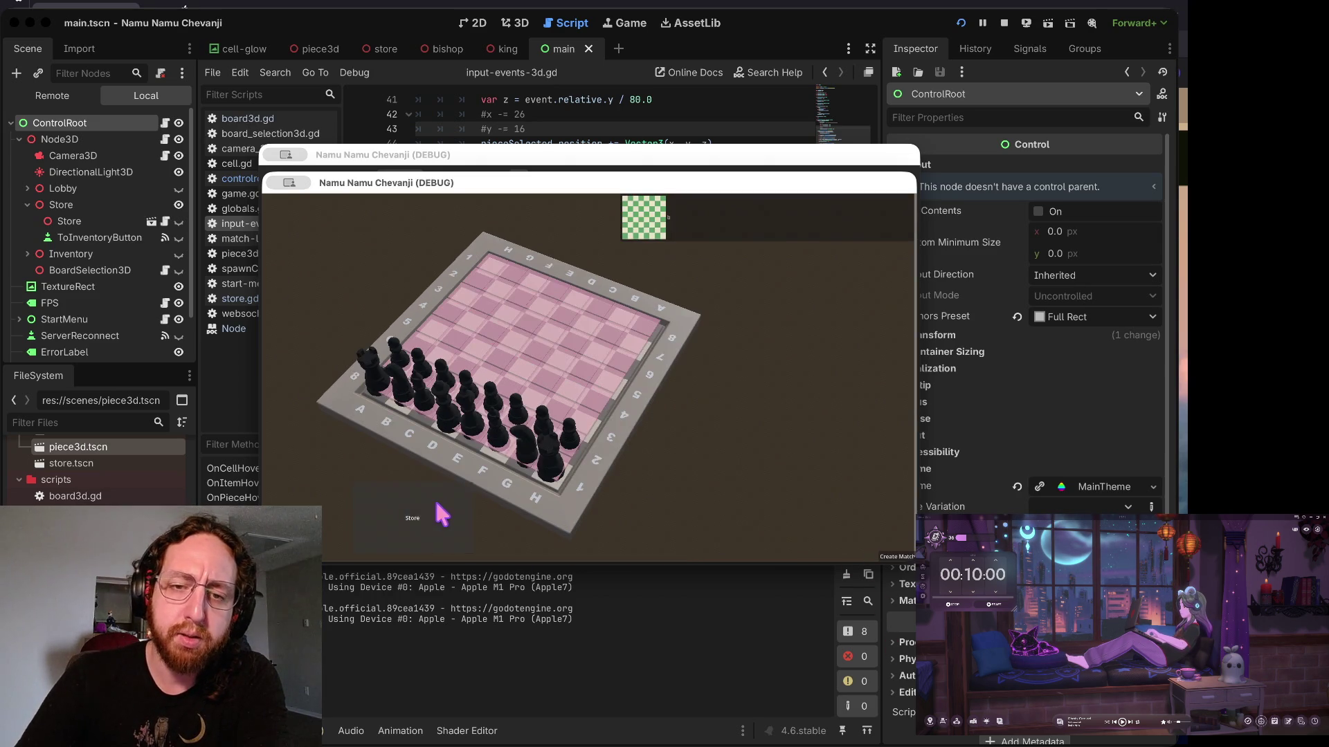